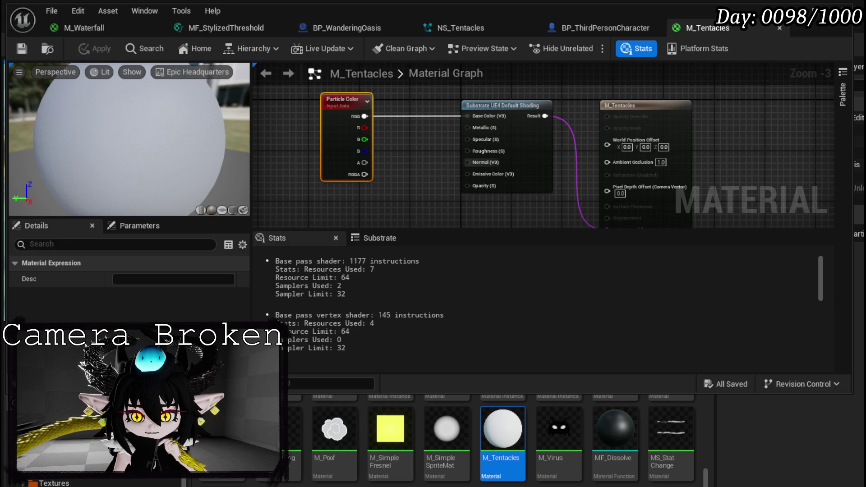
Leave the M_Tentacles material graph and switch to the NS_Tentacles particle system.
mouse_move(456, 101)
mouse_down()
mouse_move(451, 68)
mouse_move(433, 50)
mouse_move(414, 99)
mouse_up()
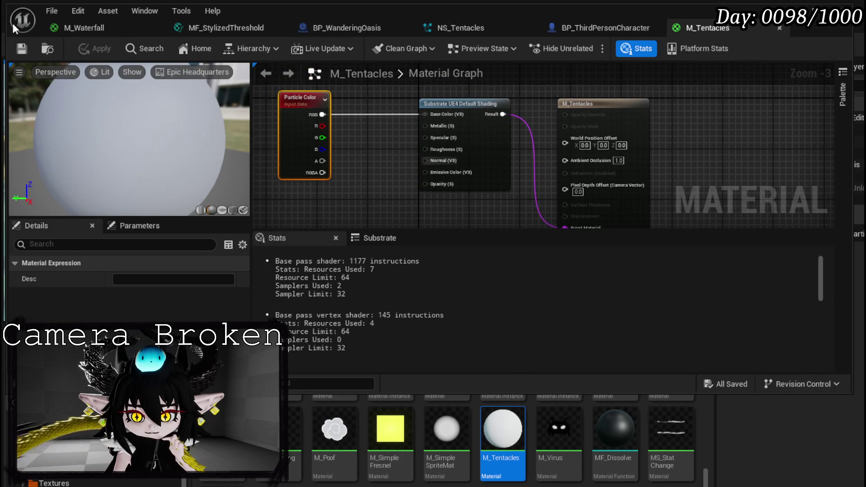
click(464, 23)
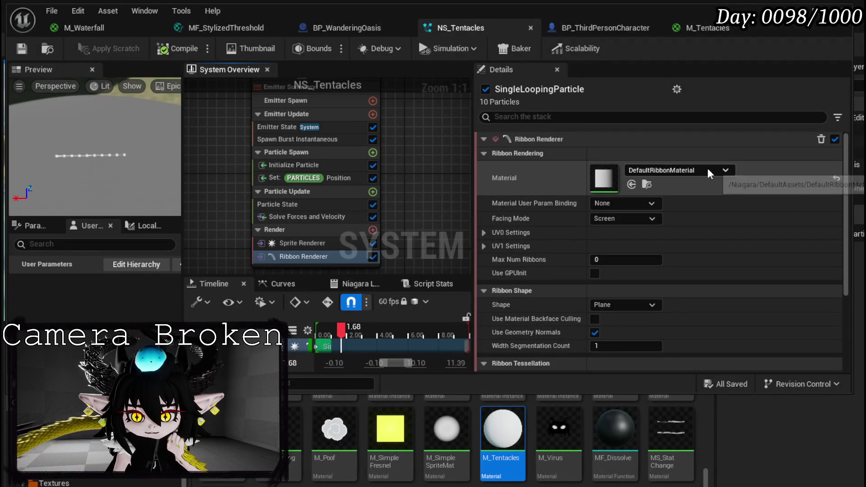
Assign M_Tentacles as the Ribbon Renderer material, check it in the preview, and save NS_Tentacles.
drag(501, 429, 646, 184)
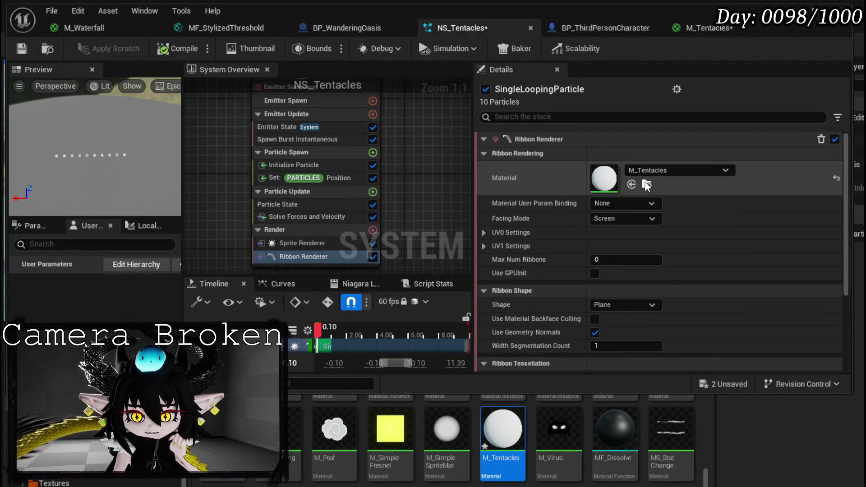
drag(102, 185, 101, 184)
drag(35, 102, 35, 102)
click(22, 49)
click(310, 168)
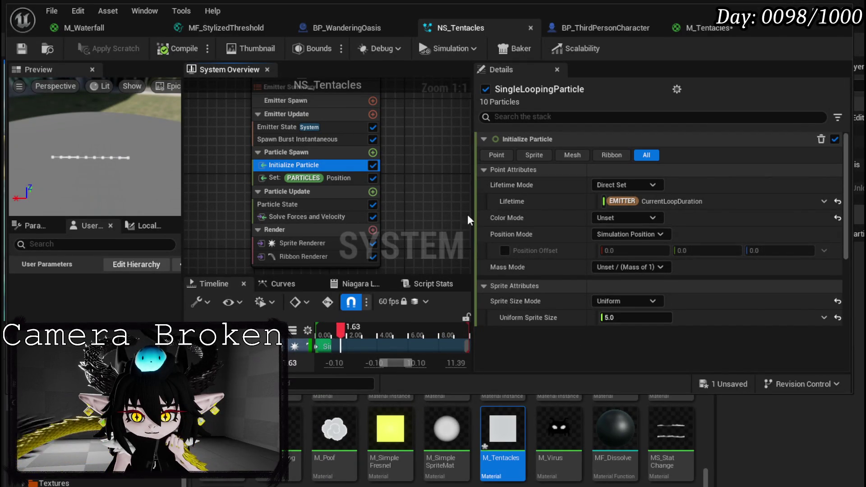
Set Ribbon Width Mode to Direct Set, leave Sprite Size Mode unchanged, and save.
scroll(595, 256, down, 5)
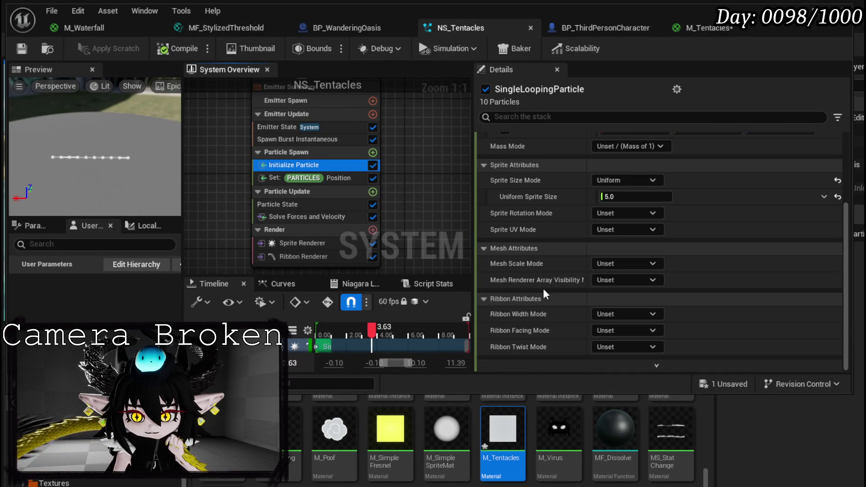
click(631, 314)
click(628, 348)
click(629, 329)
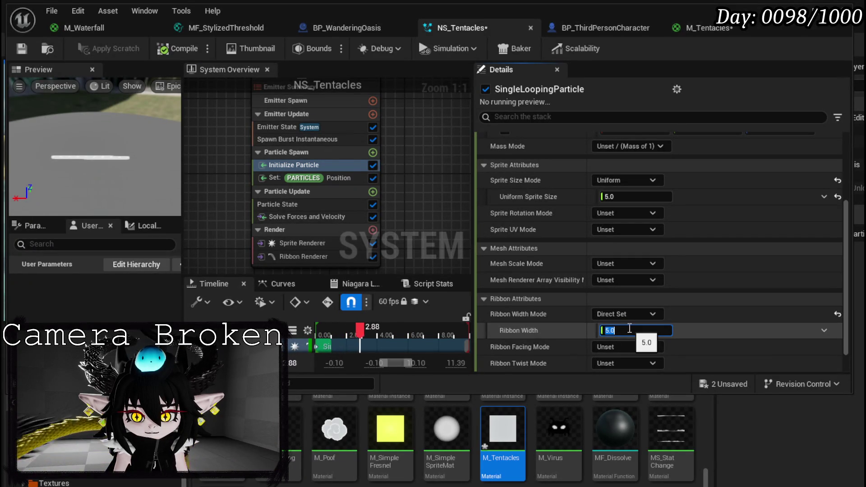
click(617, 180)
click(623, 200)
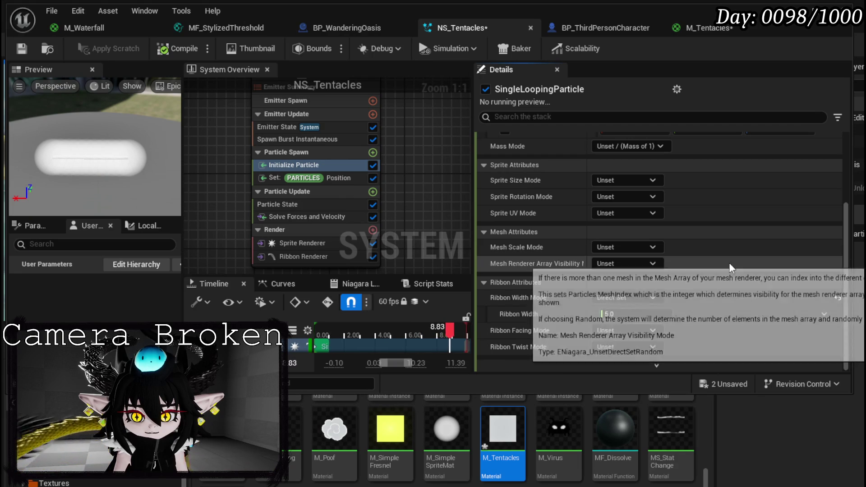
drag(407, 195, 400, 164)
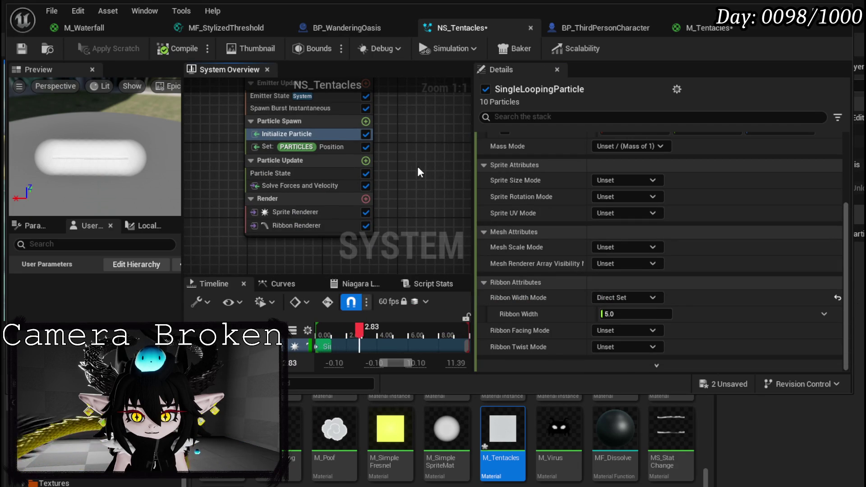
key(ctrl+z)
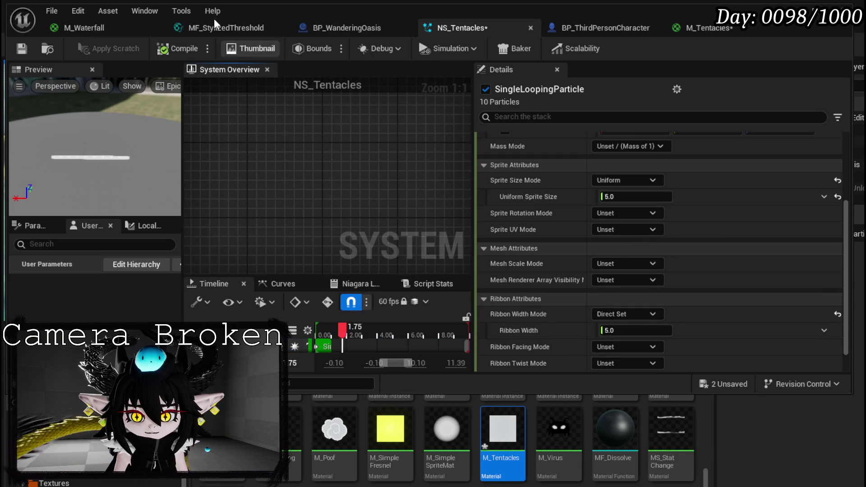
click(21, 51)
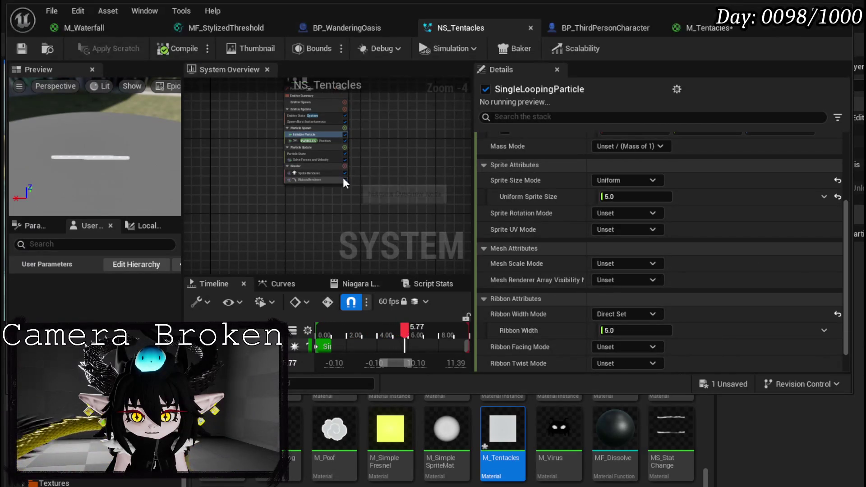
Set Ribbon Width to 10.0 and save NS_Tentacles.
click(623, 331)
text(10)
key(Return)
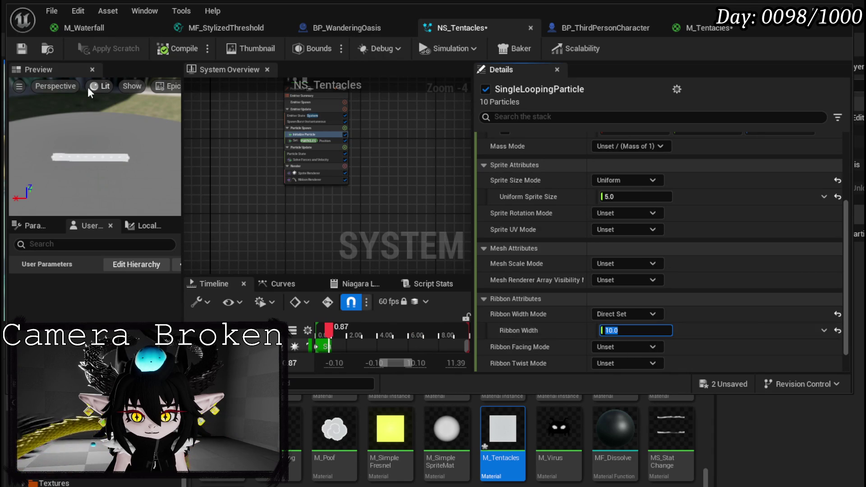
click(26, 50)
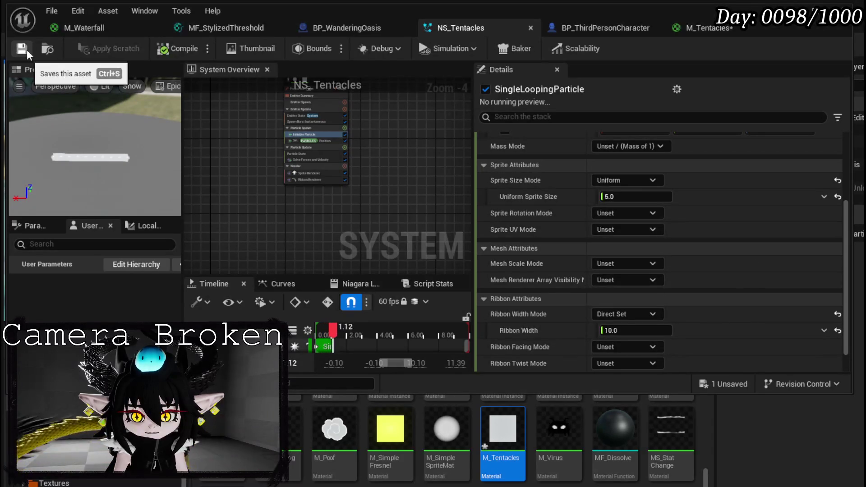
click(316, 179)
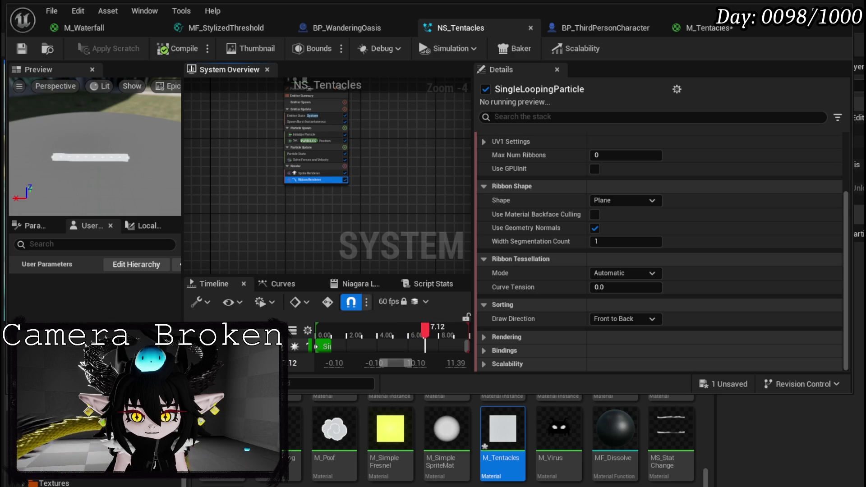
Change Ribbon Shape to Tube with 8 Tube Subdivisions and save the system.
click(616, 200)
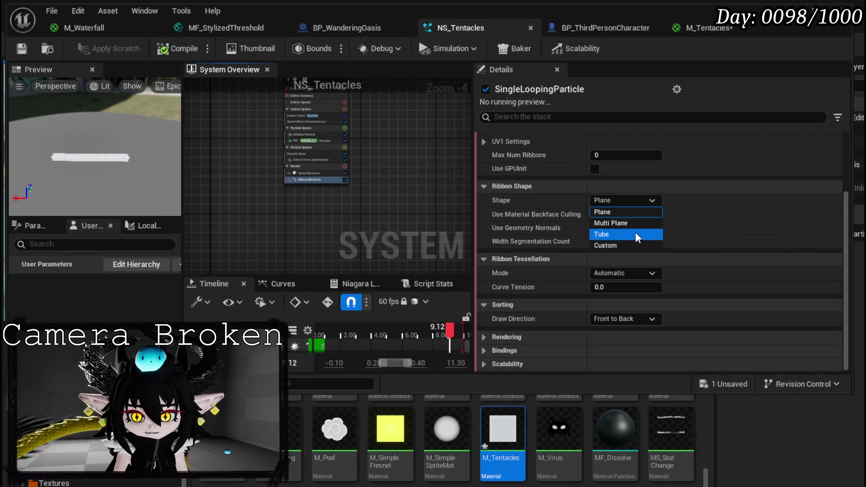
click(595, 234)
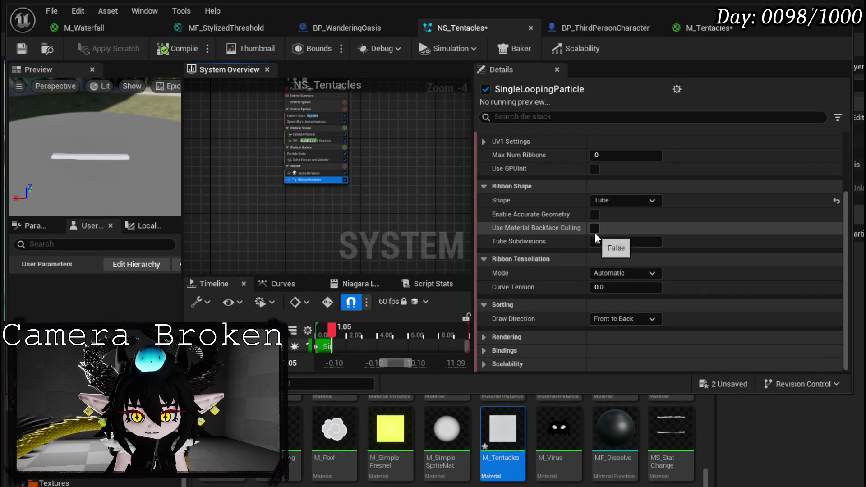
click(608, 242)
text(8)
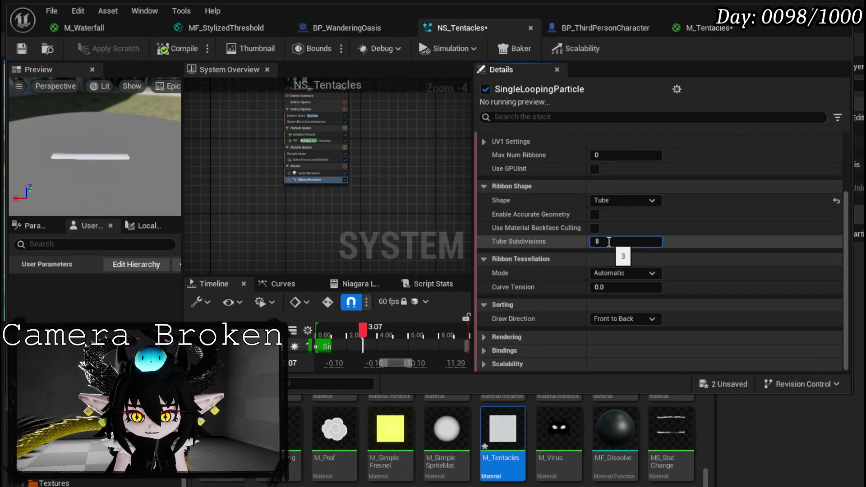
key(Return)
mouse_move(59, 162)
mouse_down()
mouse_move(103, 145)
mouse_move(86, 151)
mouse_up()
click(23, 49)
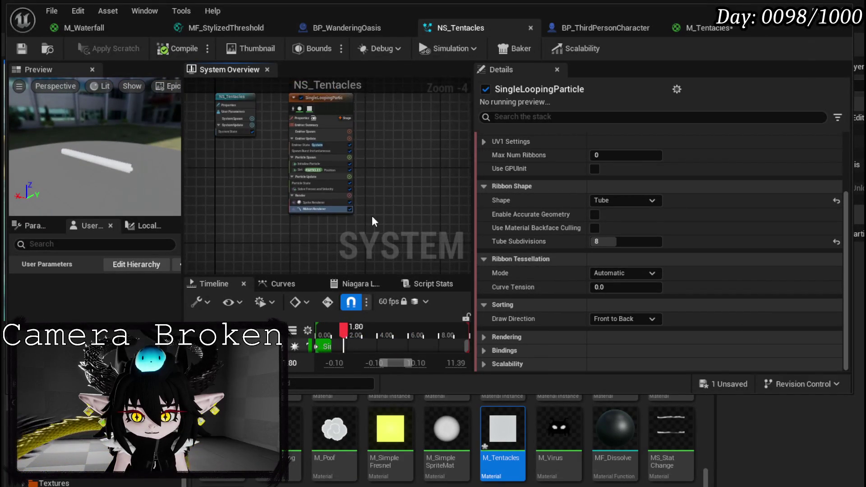
scroll(372, 217, up, 3)
scroll(361, 203, up, 1)
Drive Ribbon Width from a float curve indexed by Return Normalized Exec Index.
click(245, 134)
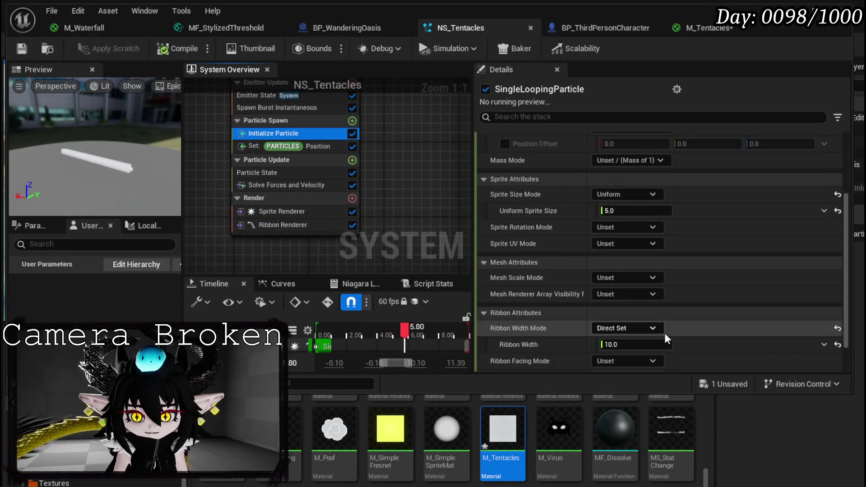
click(823, 344)
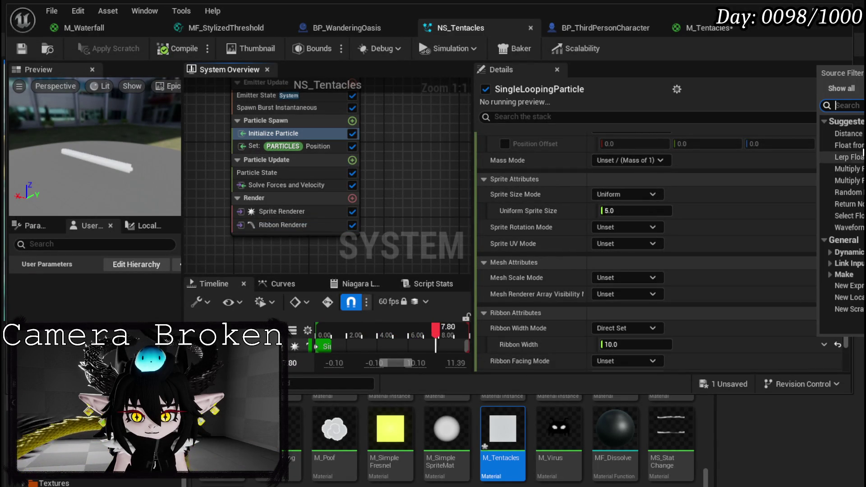
key(Escape)
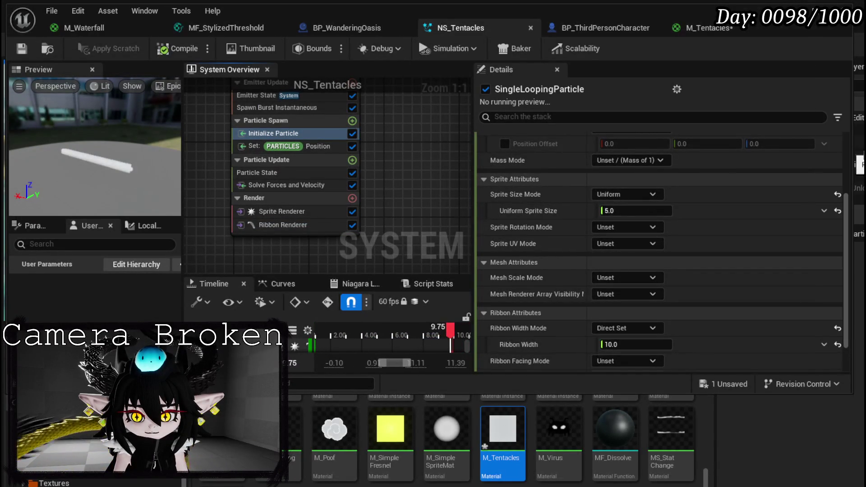
scroll(654, 300, down, 3)
scroll(681, 231, down, 4)
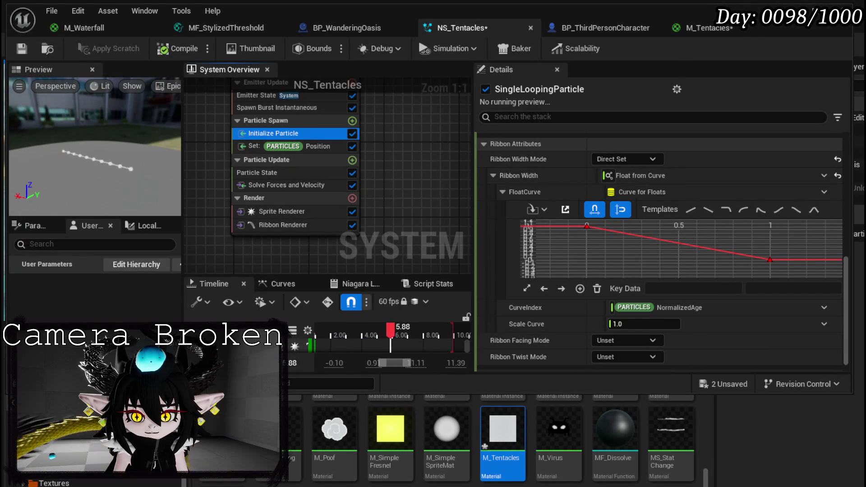
click(824, 307)
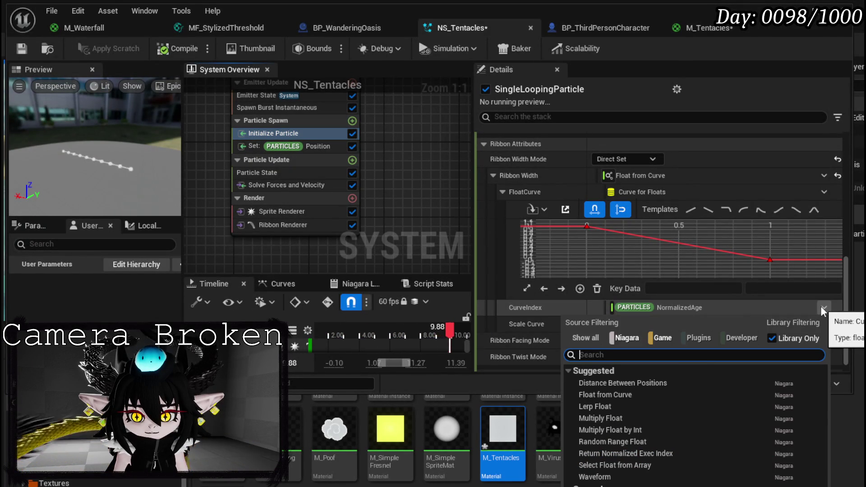
text(Norm)
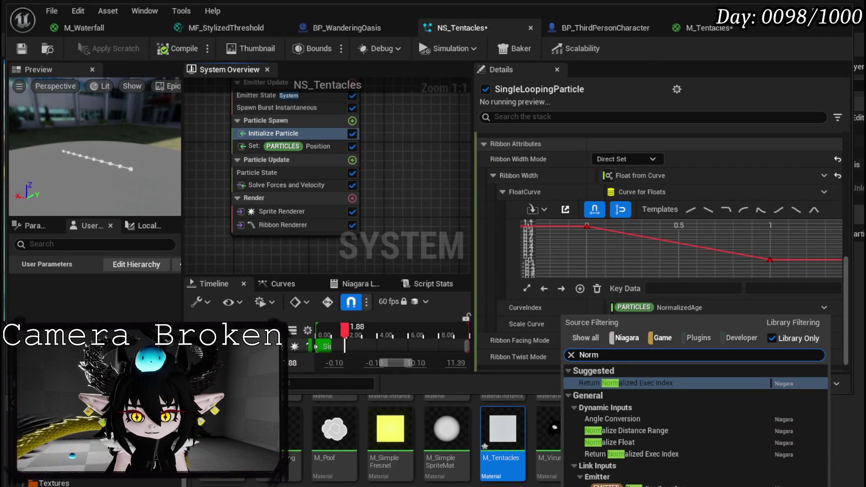
click(639, 383)
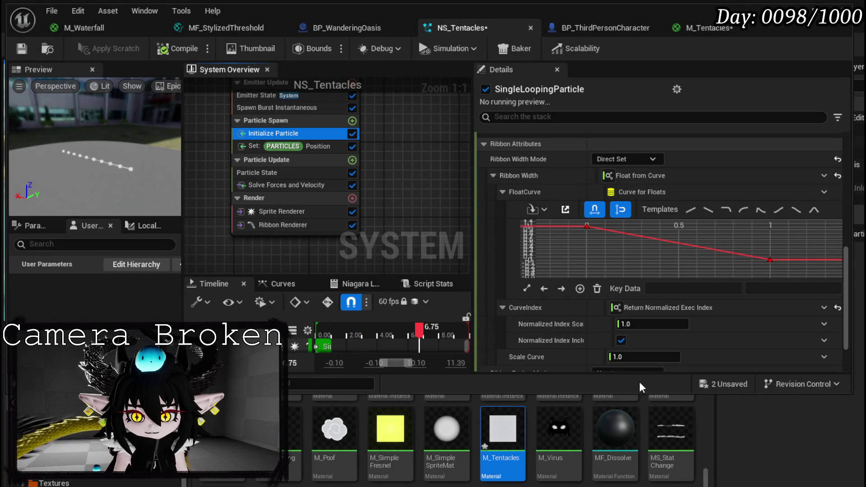
Set the curve's Scale Curve to 10.0 and save NS_Tentacles.
click(636, 357)
text(3)
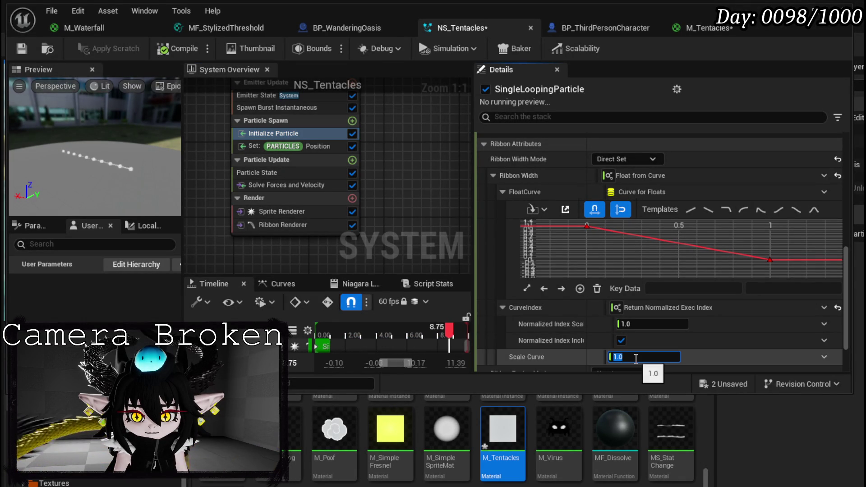
text(00)
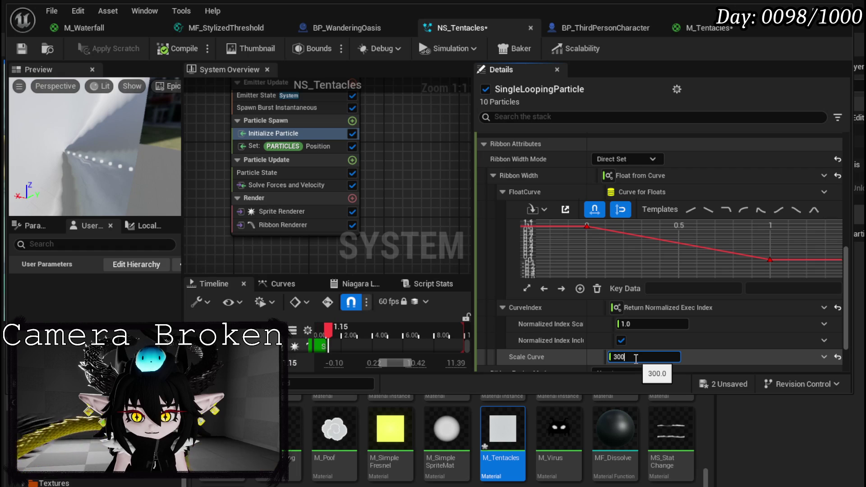
key(BackSpace)
key(BackSpace)
key(BackSpace)
text(10)
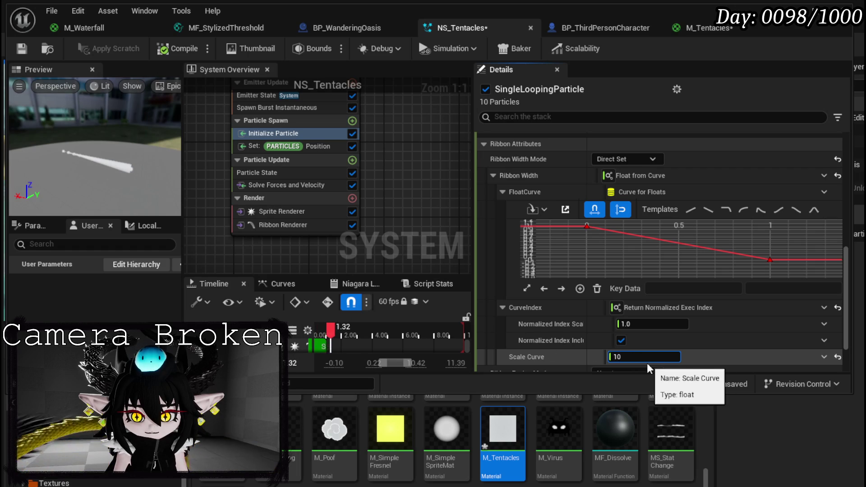
key(Return)
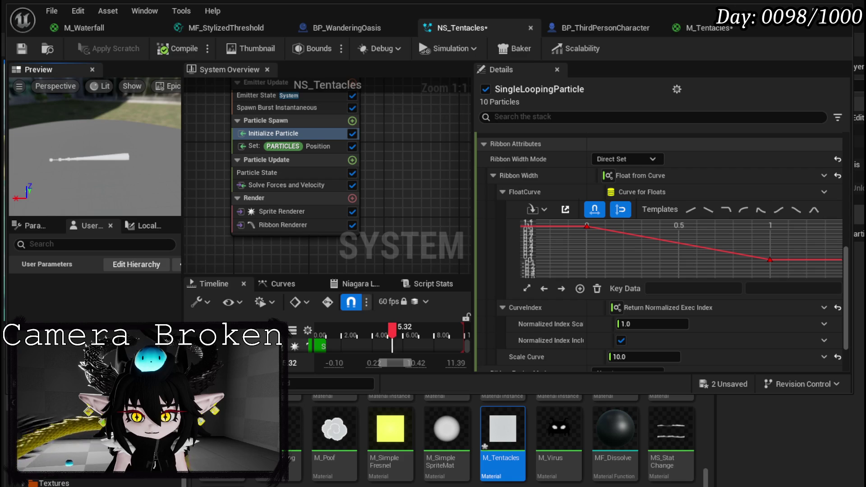
click(22, 50)
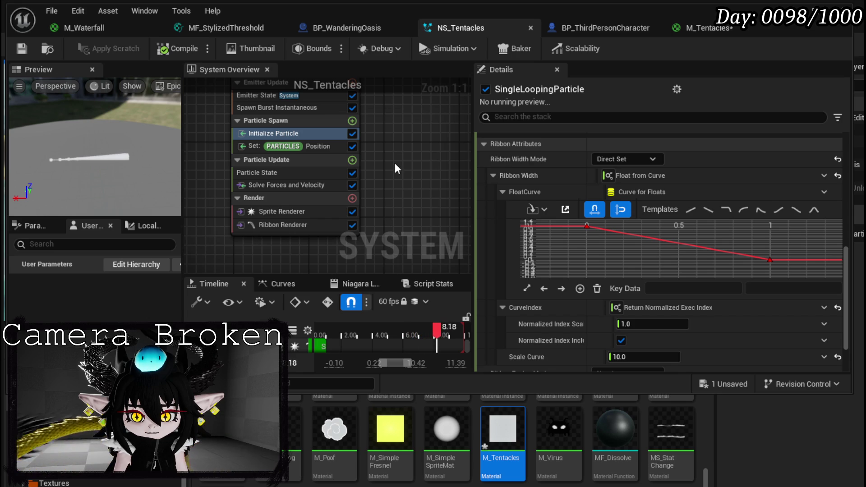
Stop Particle State from killing particles when their lifetime ends.
drag(396, 168, 389, 196)
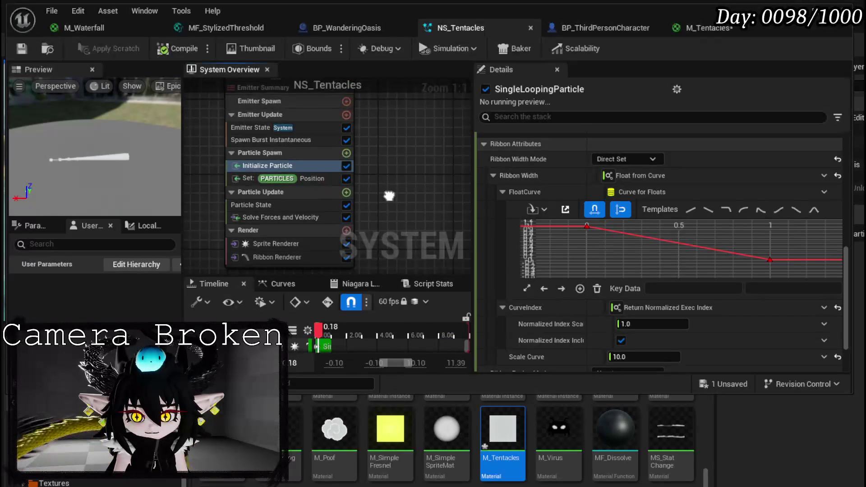
click(265, 206)
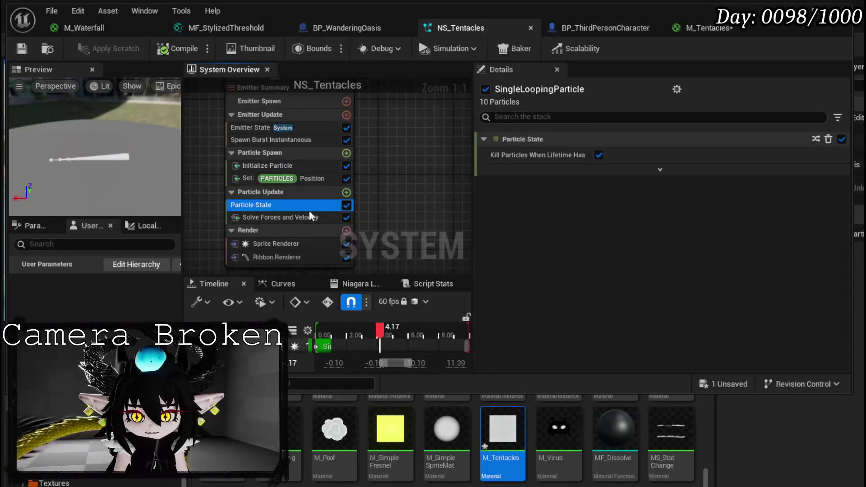
click(599, 154)
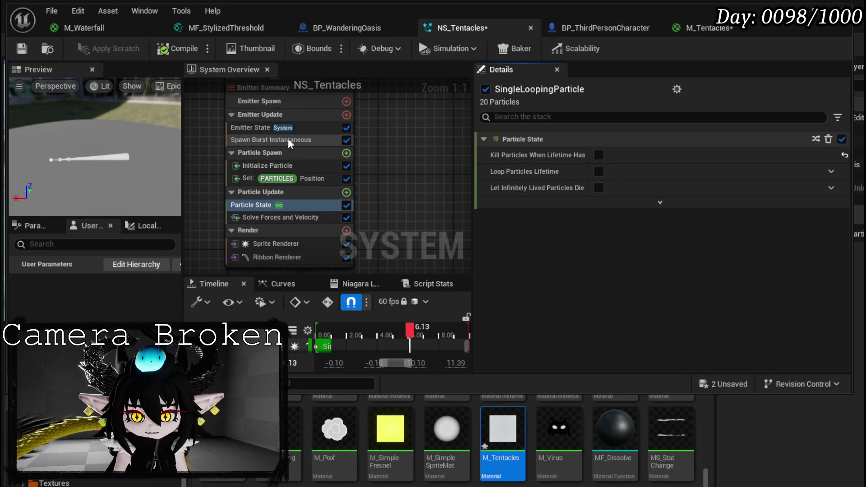
Set Emitter State Life Cycle Mode to Self with Infinite Loop Duration, and save.
click(257, 129)
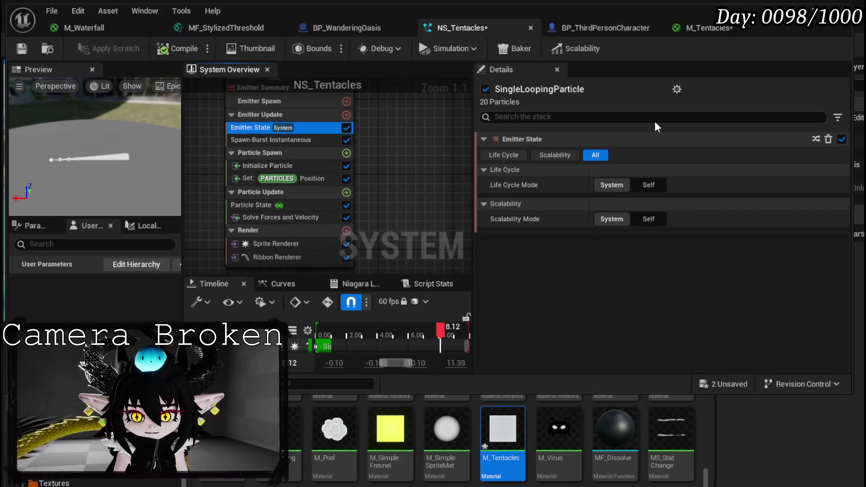
click(650, 184)
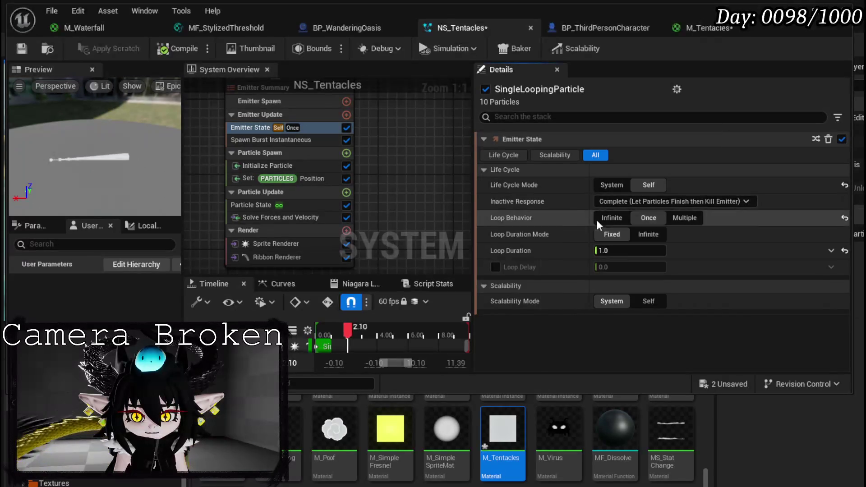
click(656, 239)
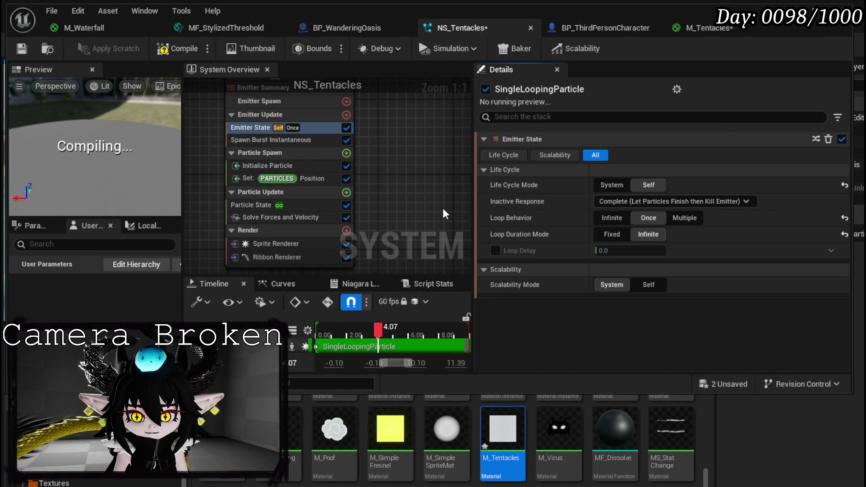
click(22, 49)
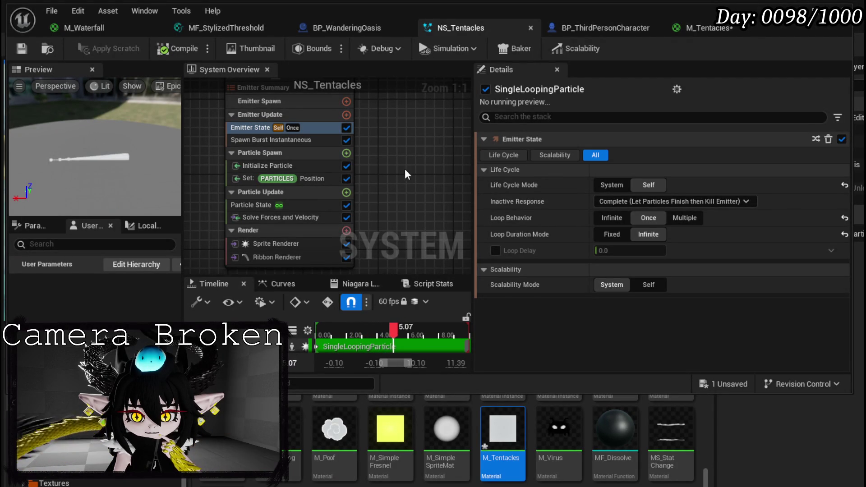
click(348, 194)
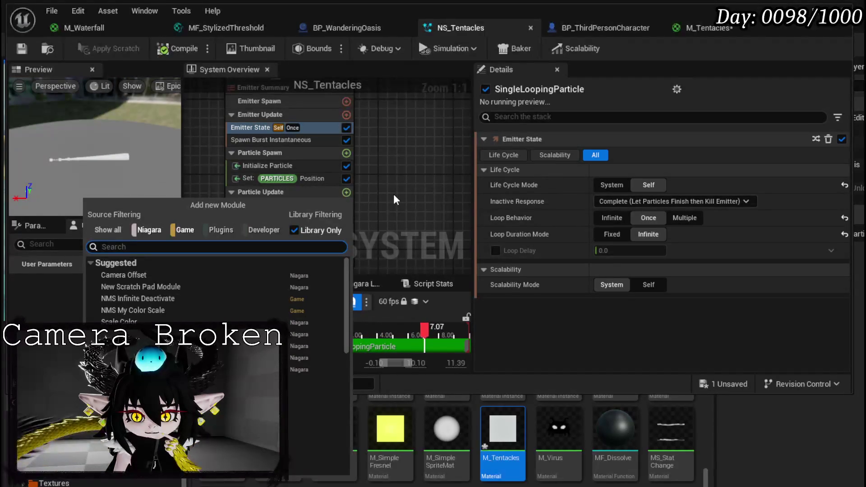
Add an Add Velocity module to Particle Spawn.
text(add veloc)
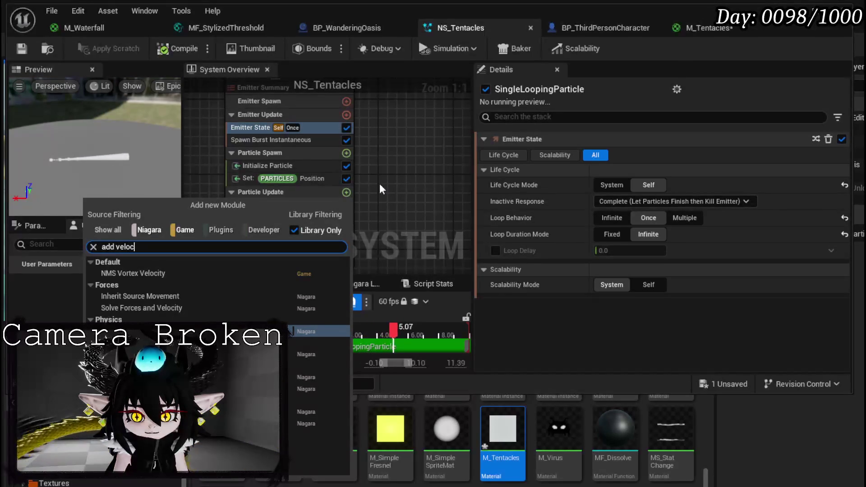
key(Escape)
click(345, 153)
text(add ve)
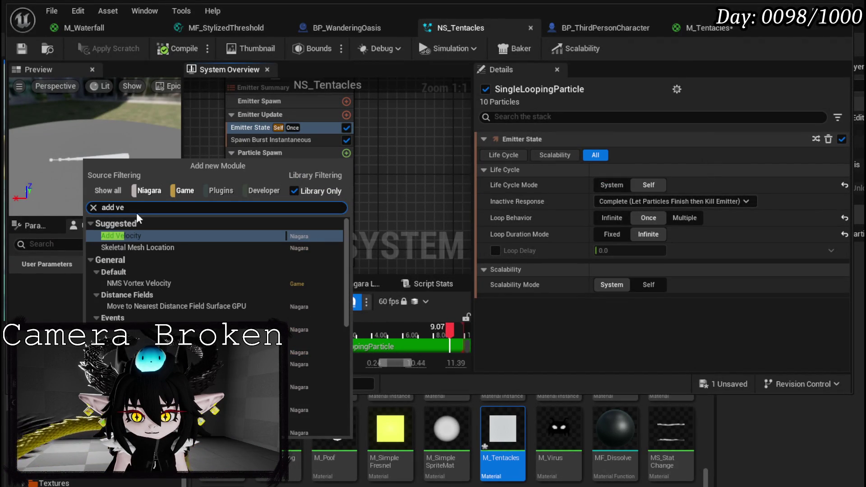
click(135, 235)
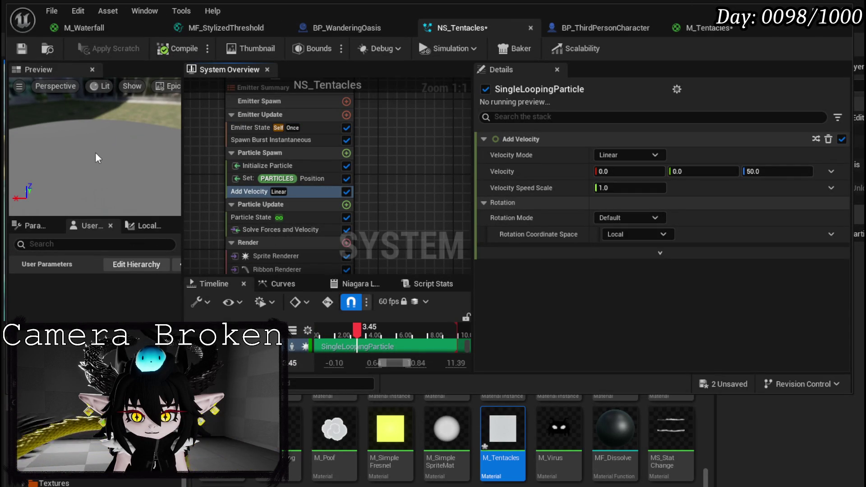
Make the Add Velocity value a Random Range Vector, keeping Linear velocity mode.
click(766, 171)
text(0)
key(Return)
click(710, 173)
text(-)
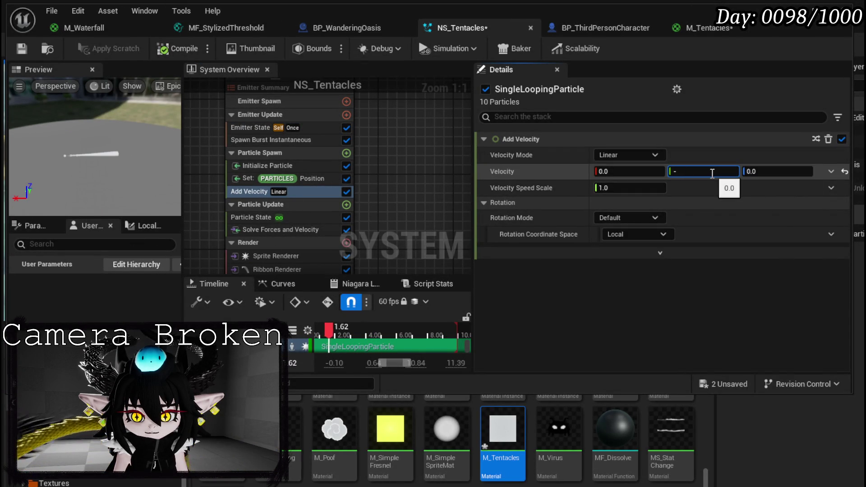
click(630, 155)
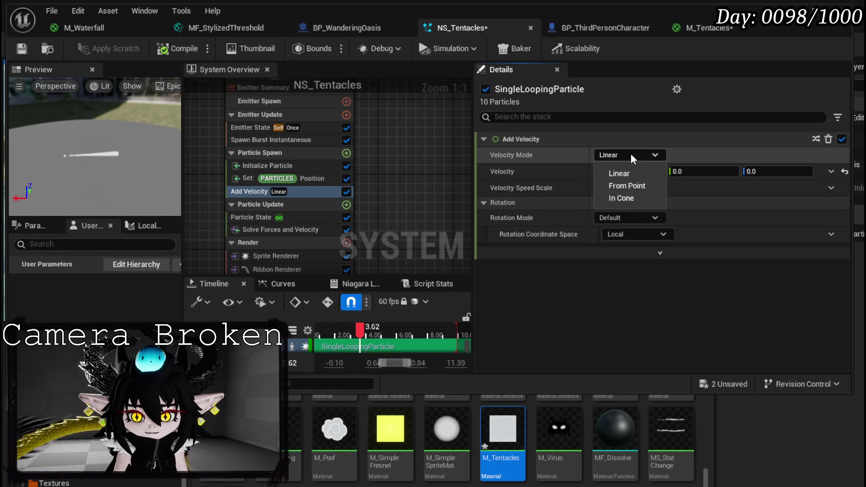
click(621, 157)
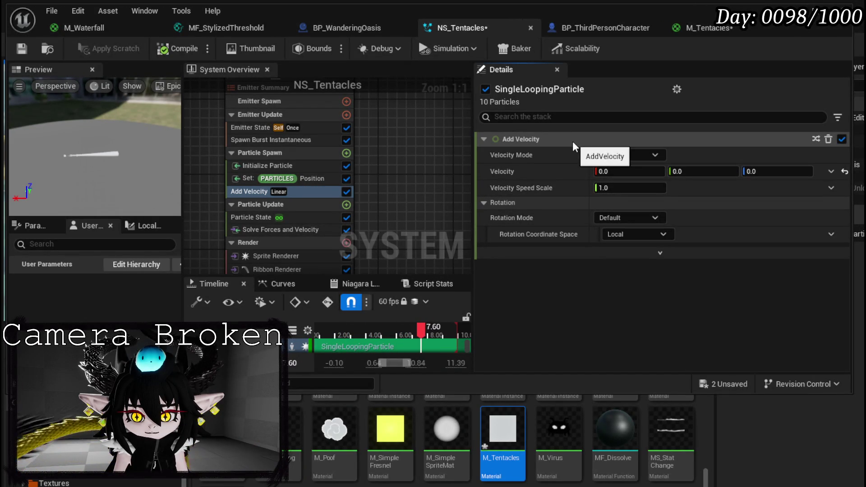
click(830, 172)
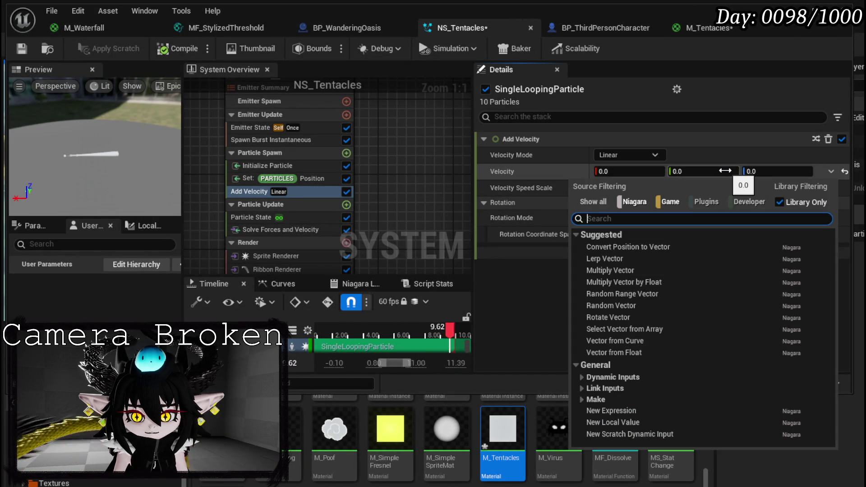
text(Random)
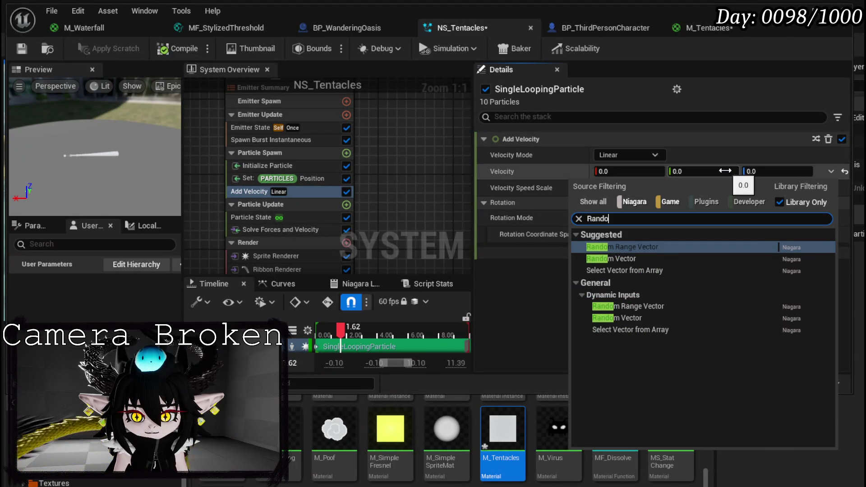
click(643, 244)
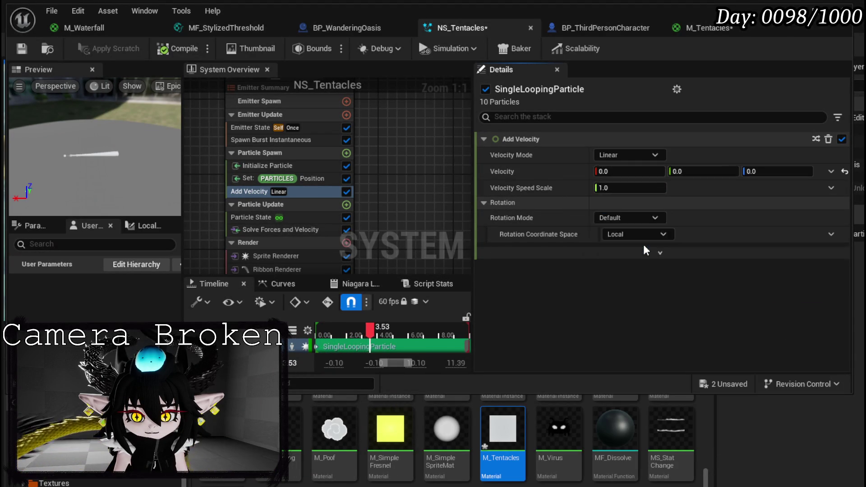
Set the range to Minimum 0,-20,0 and Maximum 0,20,0, then save.
click(704, 189)
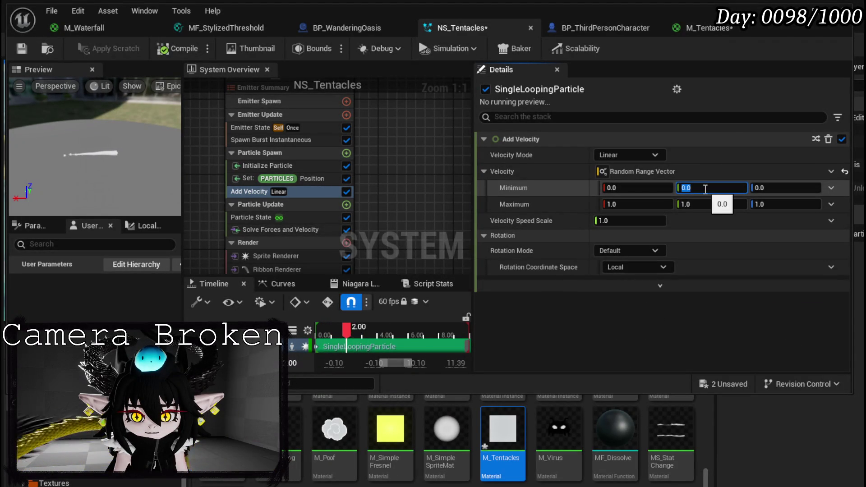
text(20)
click(710, 205)
text(20)
key(Return)
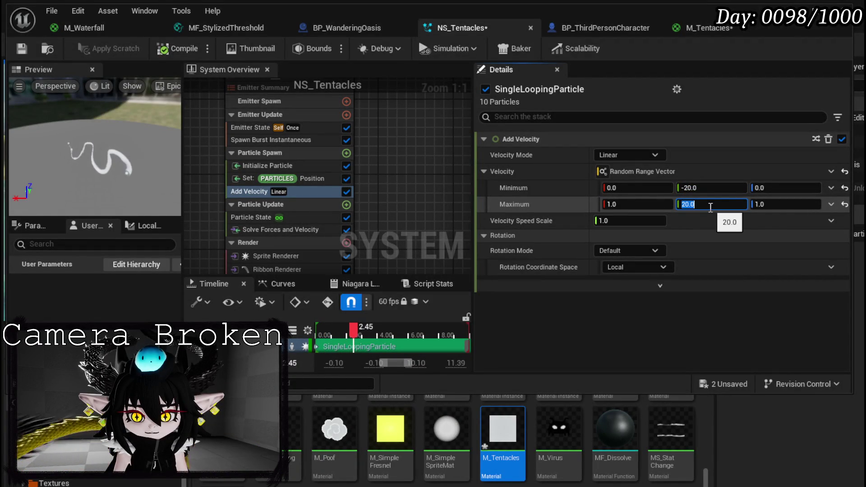
click(636, 204)
text(0)
key(Return)
click(783, 208)
text(0)
key(Return)
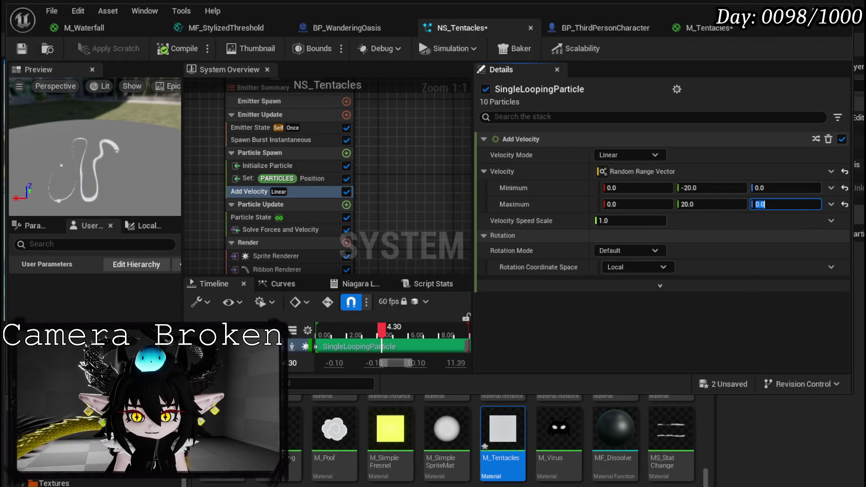
click(21, 48)
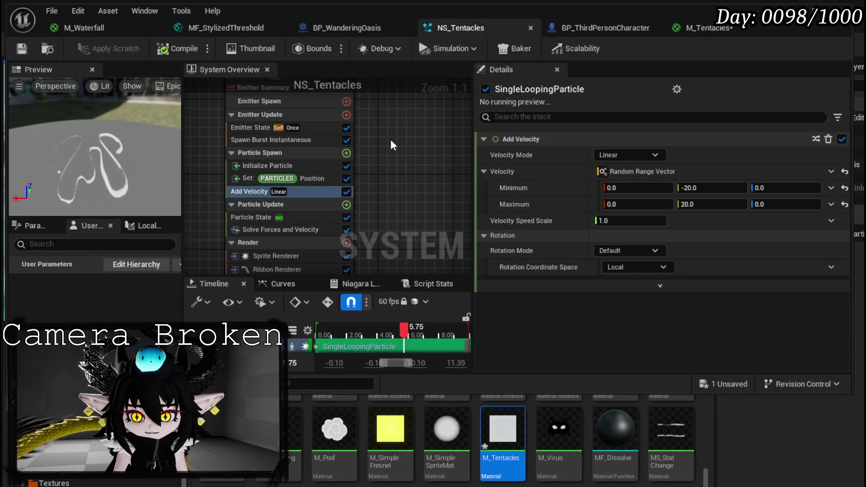
drag(274, 269, 284, 178)
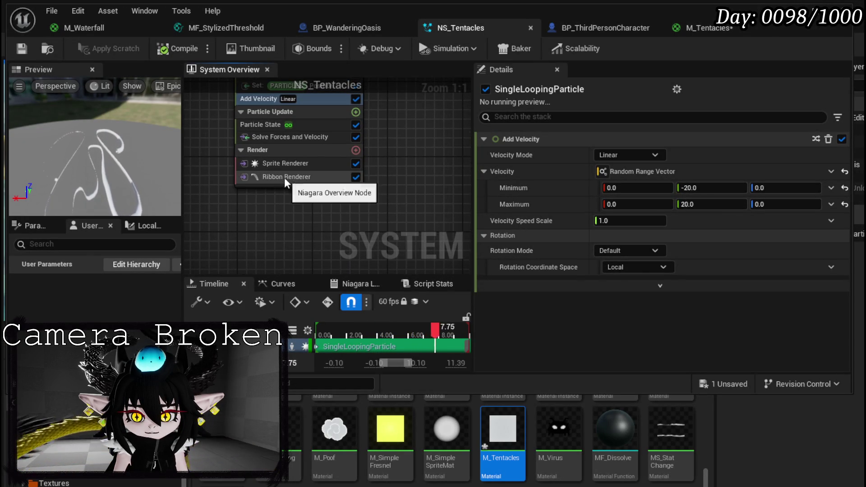
Set the Ribbon Renderer's Ribbon Tessellation Mode to Disabled and save NS_Tentacles.
click(284, 178)
scroll(589, 232, down, 3)
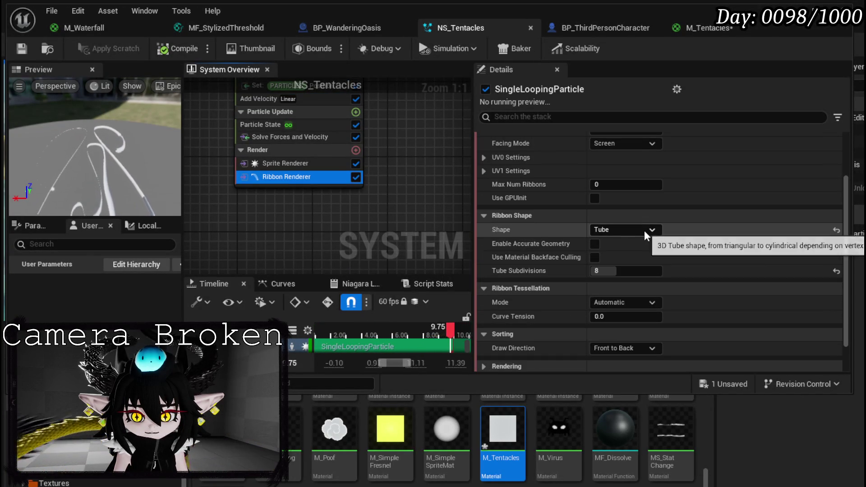
scroll(644, 231, down, 1)
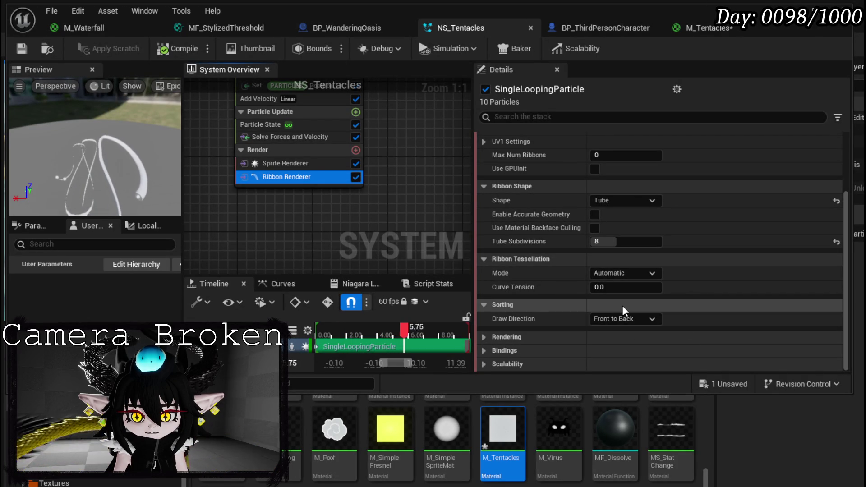
click(621, 272)
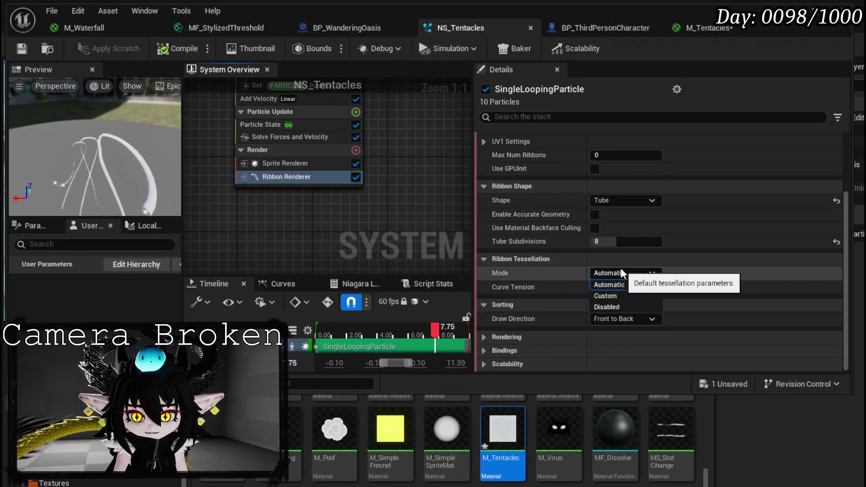
click(605, 307)
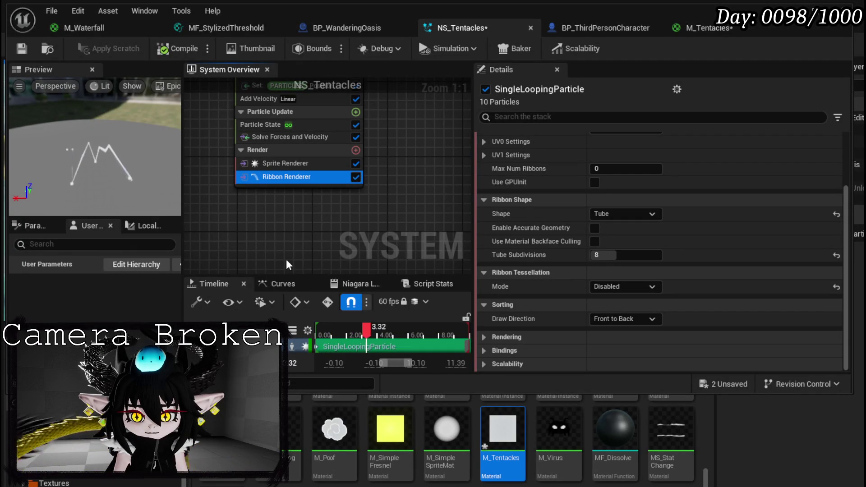
click(21, 48)
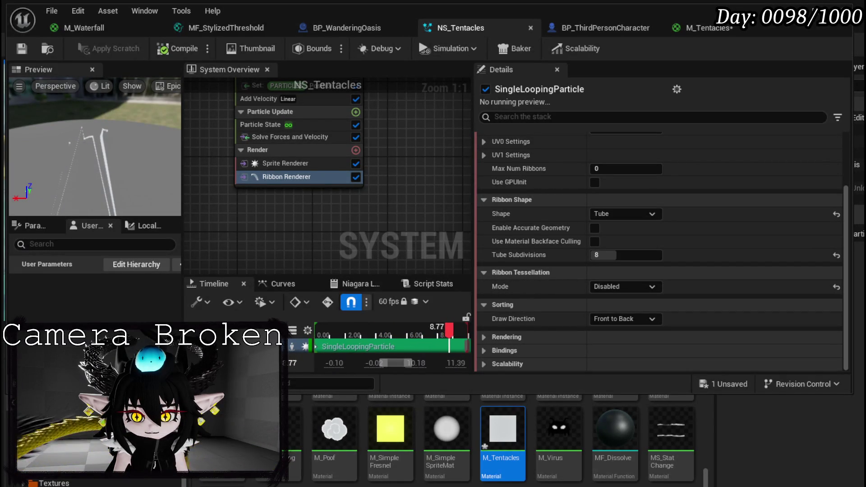
scroll(396, 167, up, 3)
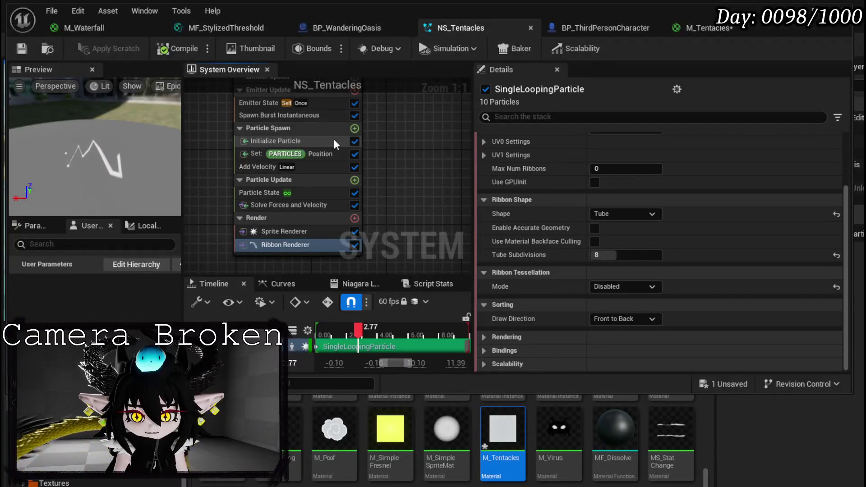
click(354, 128)
Add a Set Parameters module to Particle Spawn that sets Particles RibbonLinkOrder.
text(Set)
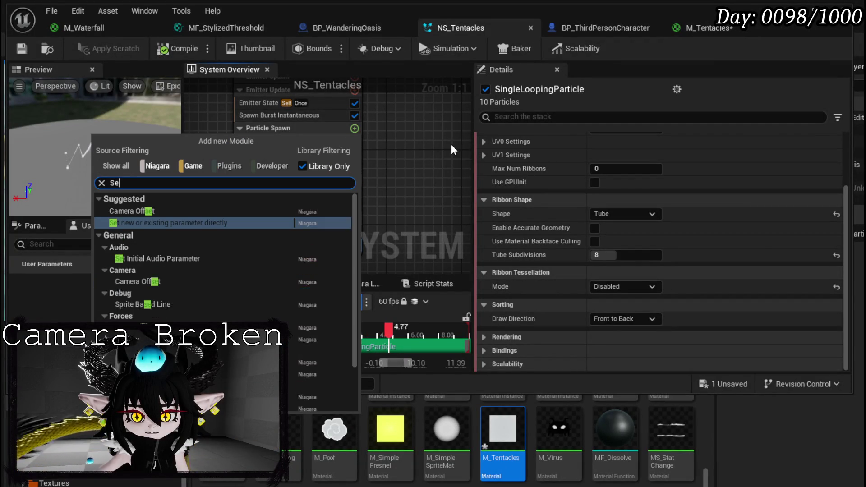
click(199, 222)
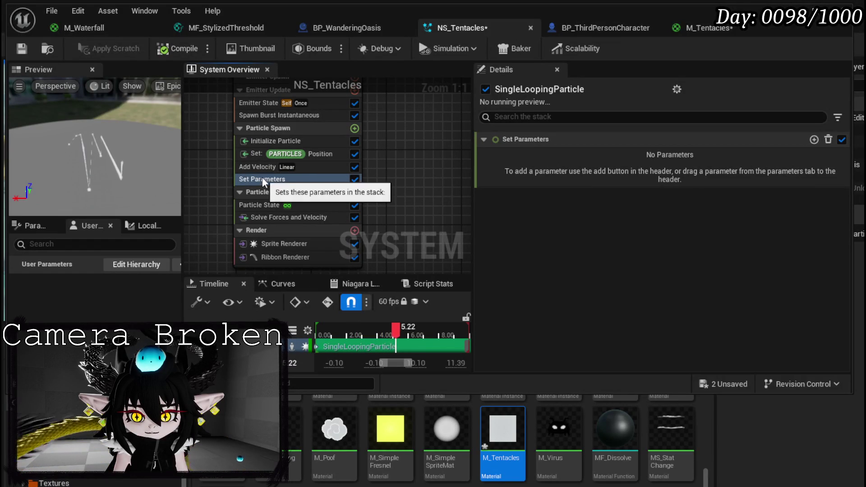
click(813, 140)
text(Ribbon lin)
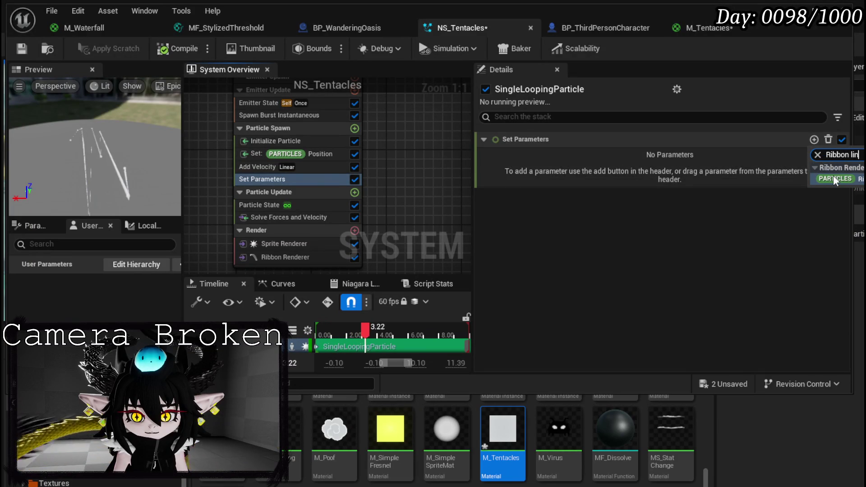
click(833, 178)
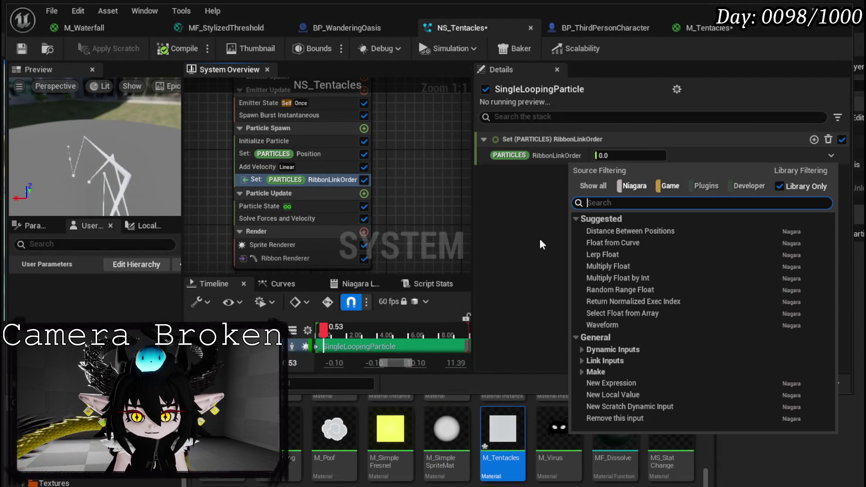
click(277, 154)
Delete the separate RibbonLinkOrder module and add RibbonLinkOrder to the Set Position module.
click(258, 180)
click(263, 150)
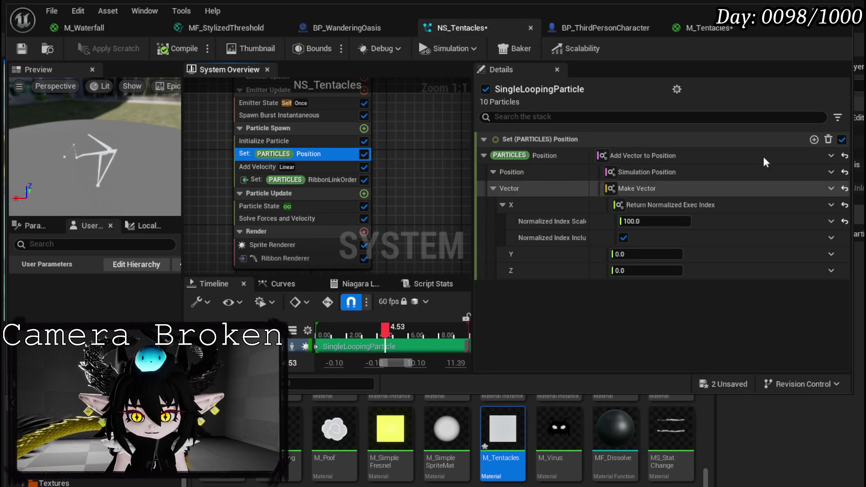
click(266, 180)
key(Delete)
click(253, 154)
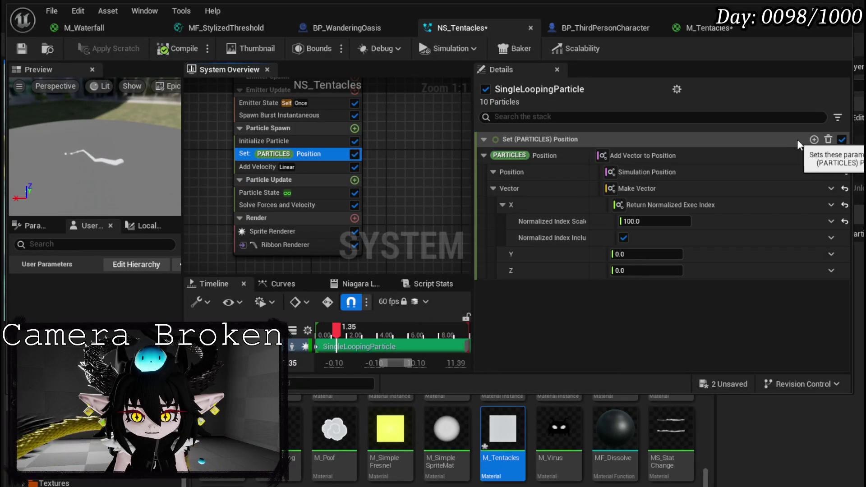
click(814, 139)
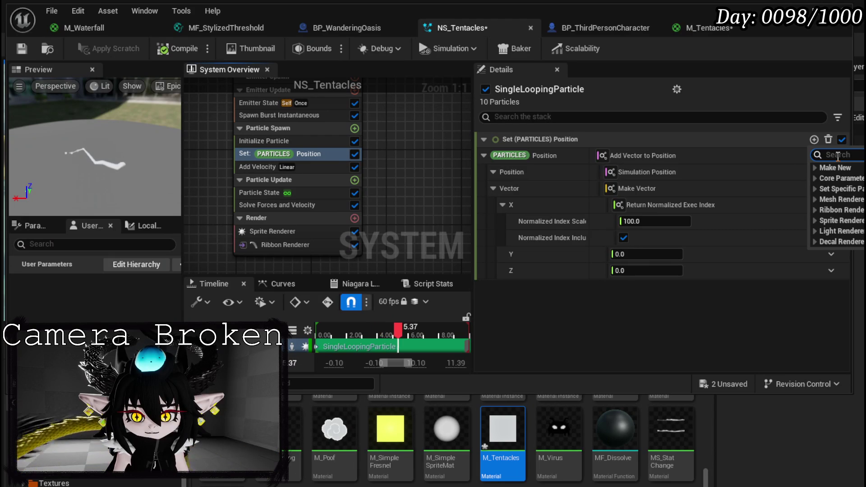
text(Ri)
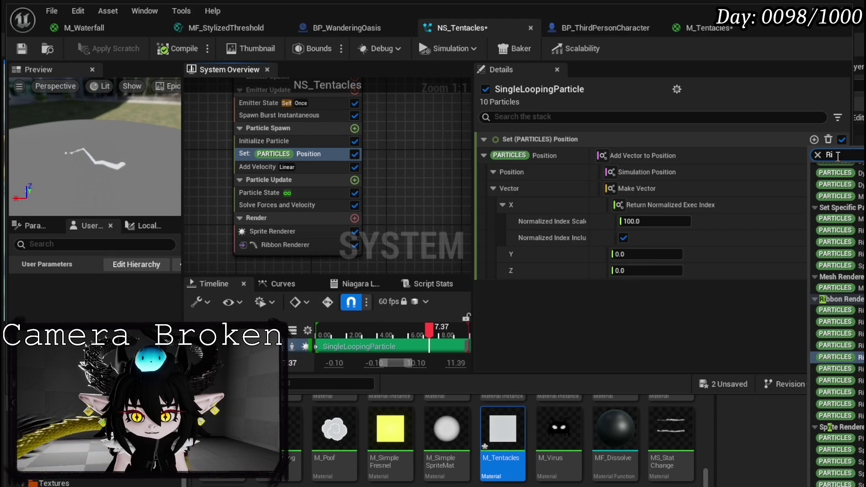
text(bbon Link)
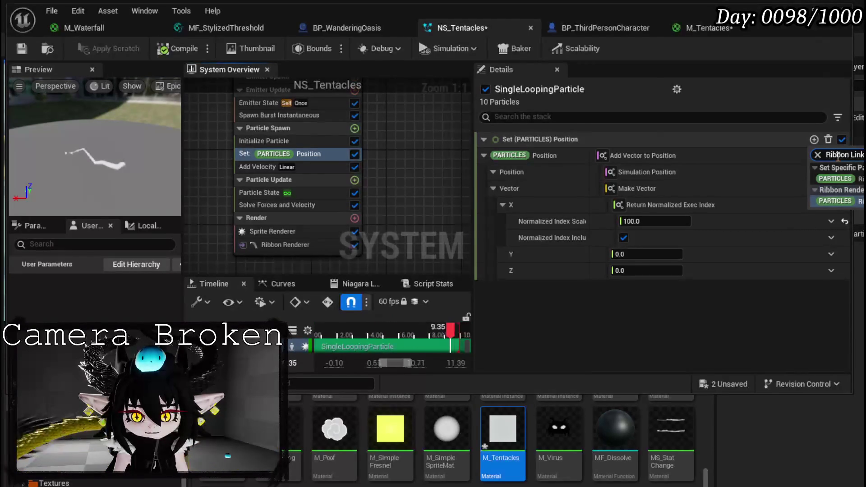
click(845, 200)
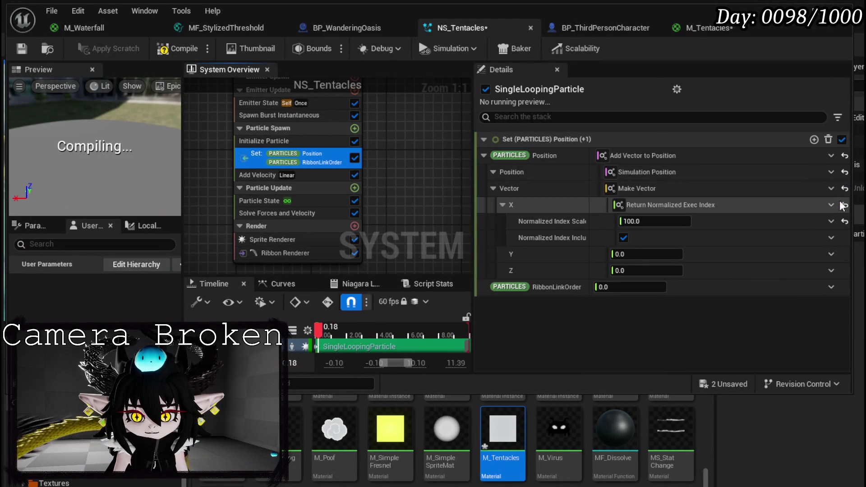
click(484, 156)
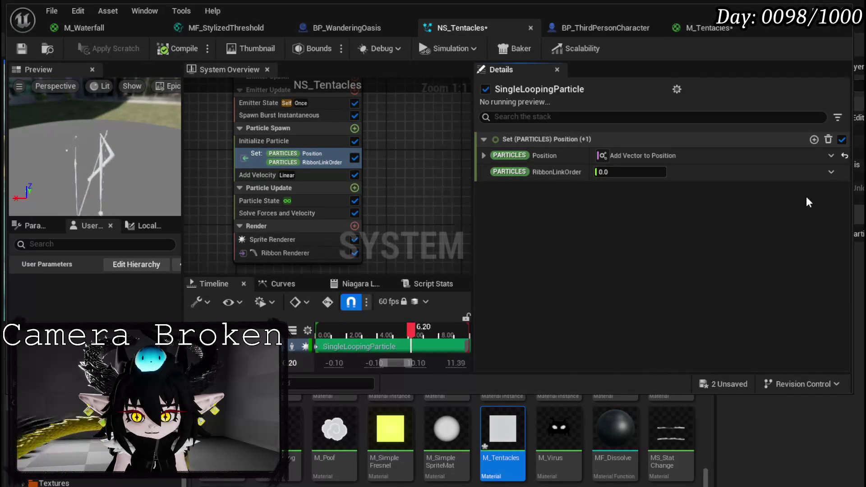
Drive RibbonLinkOrder with Return Normalized Exec Index and save NS_Tentacles.
click(831, 172)
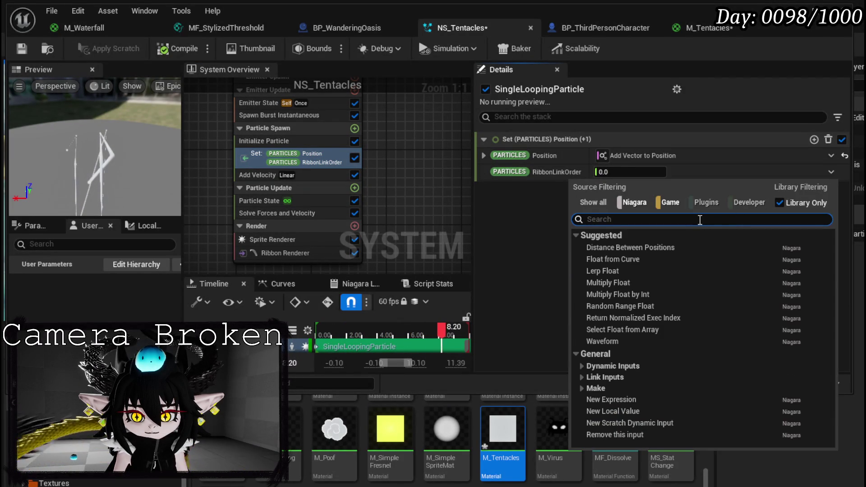
text(Return nor)
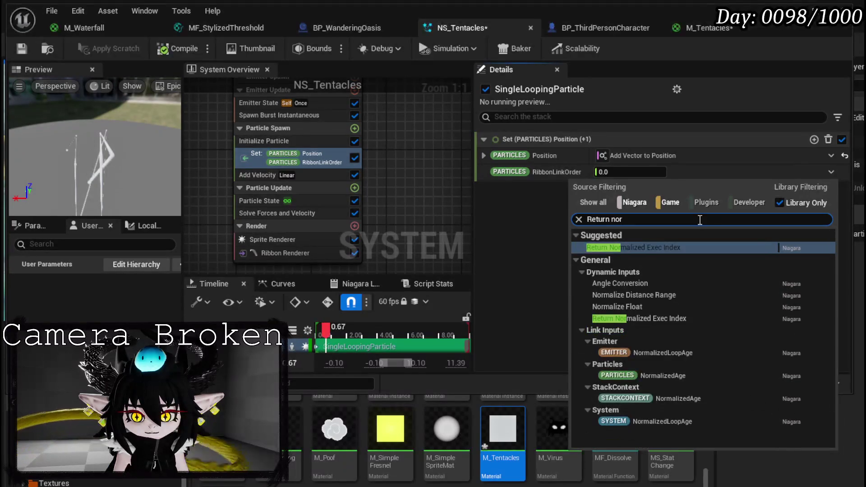
key(Return)
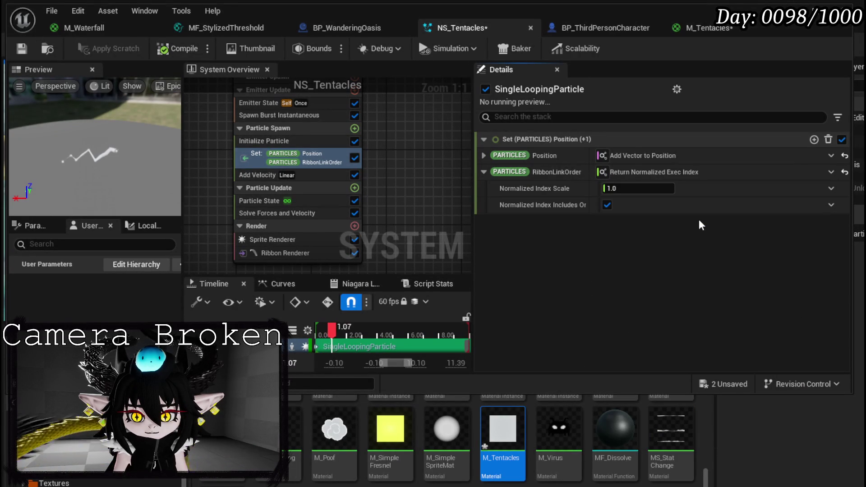
click(22, 53)
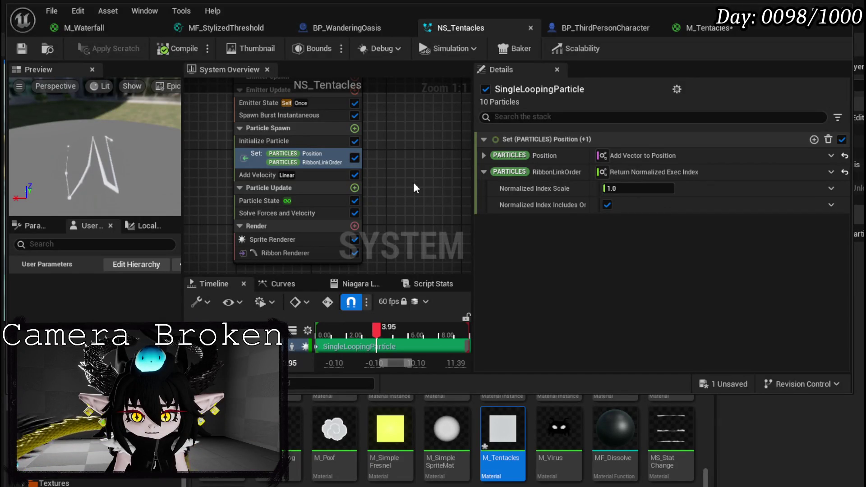
click(354, 188)
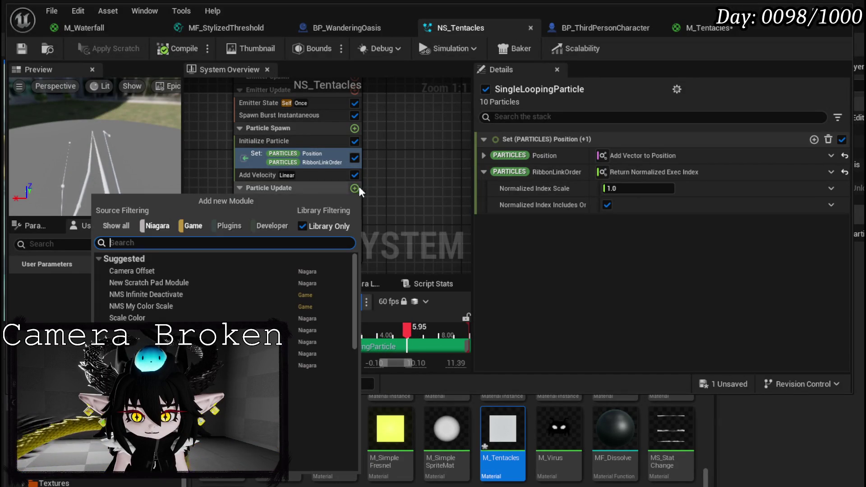
Add a new scratch pad module to Particle Update.
text(Scra)
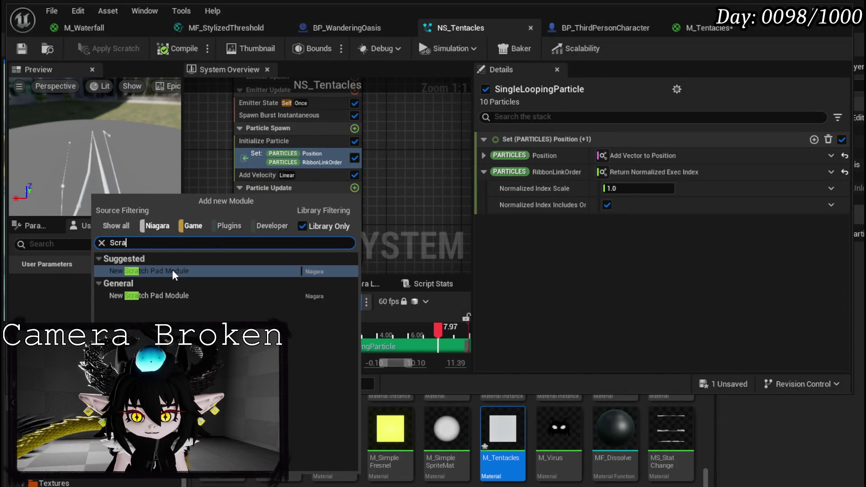
click(173, 269)
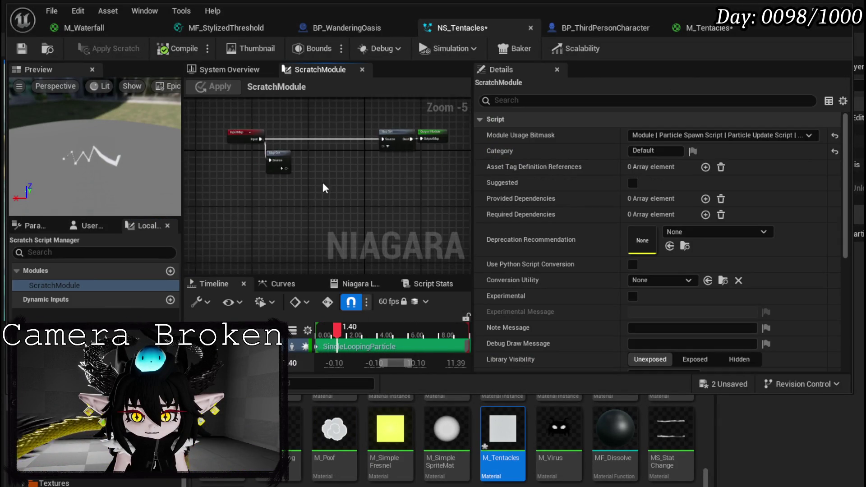
scroll(322, 185, up, 3)
Add PARTICLES Position and SimulationPosition outputs to the Map Get node.
click(238, 155)
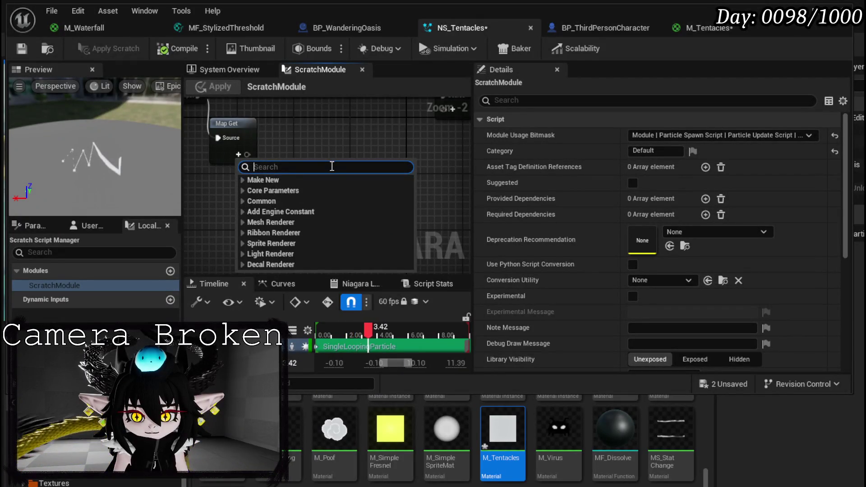
text(Particl)
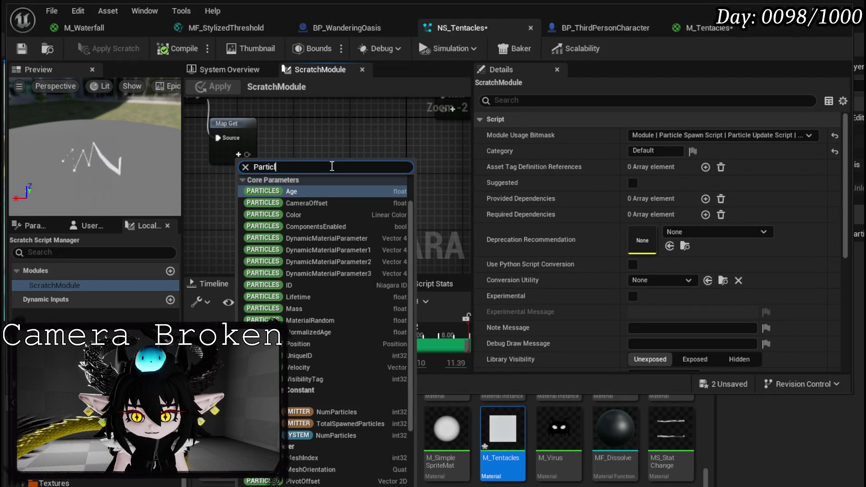
text(e posi)
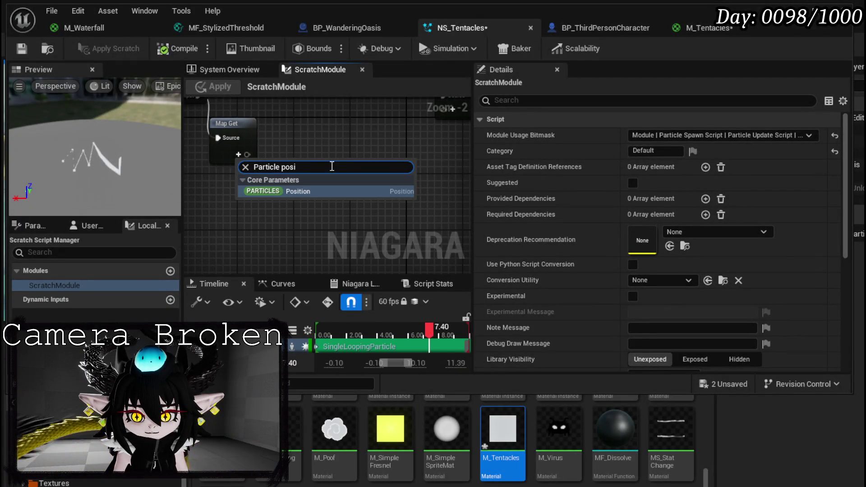
click(311, 191)
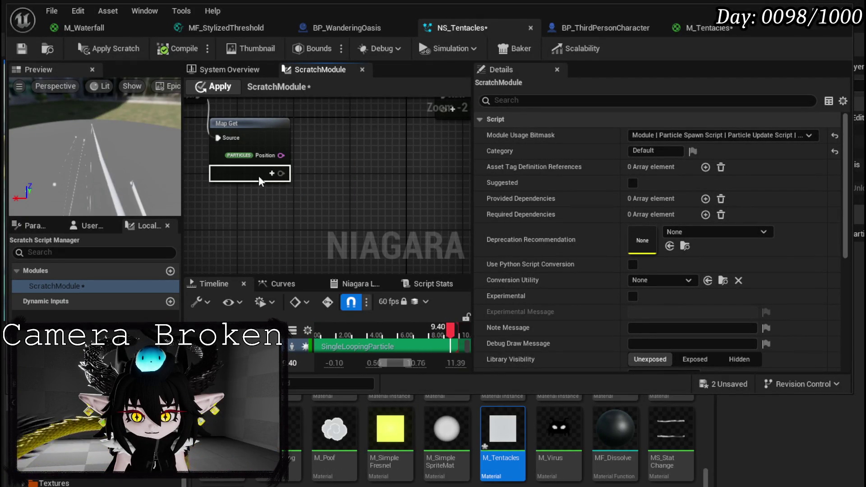
click(272, 174)
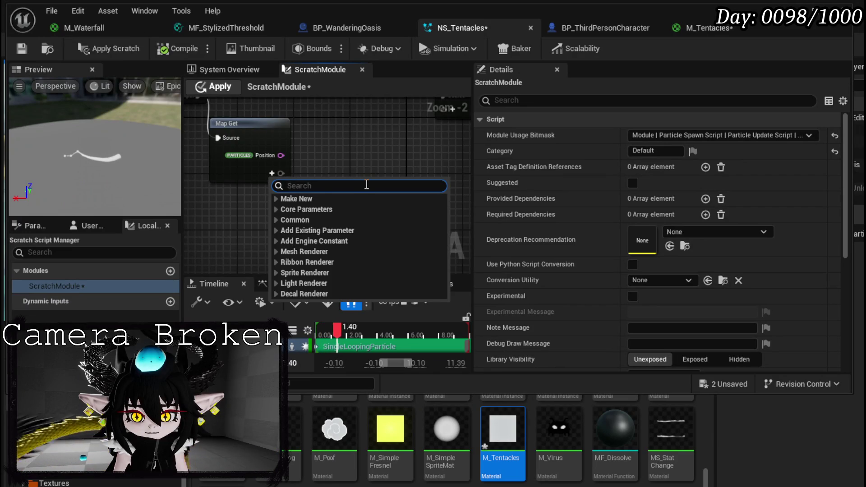
text(Simul)
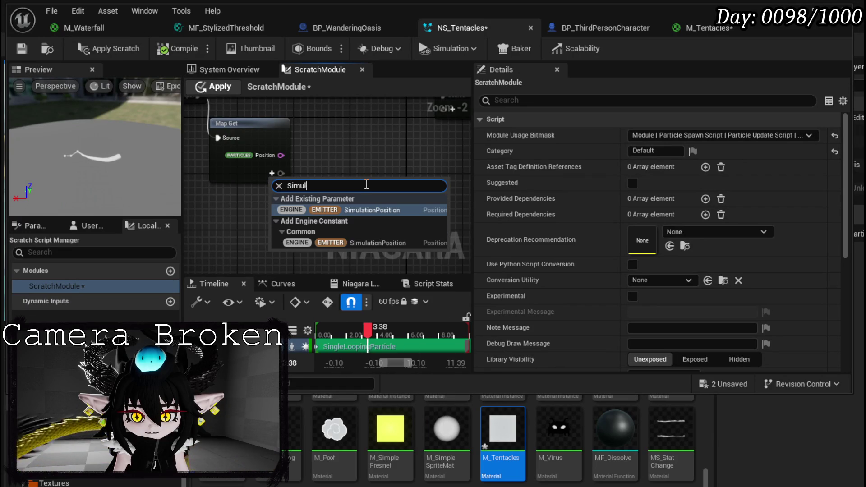
key(Return)
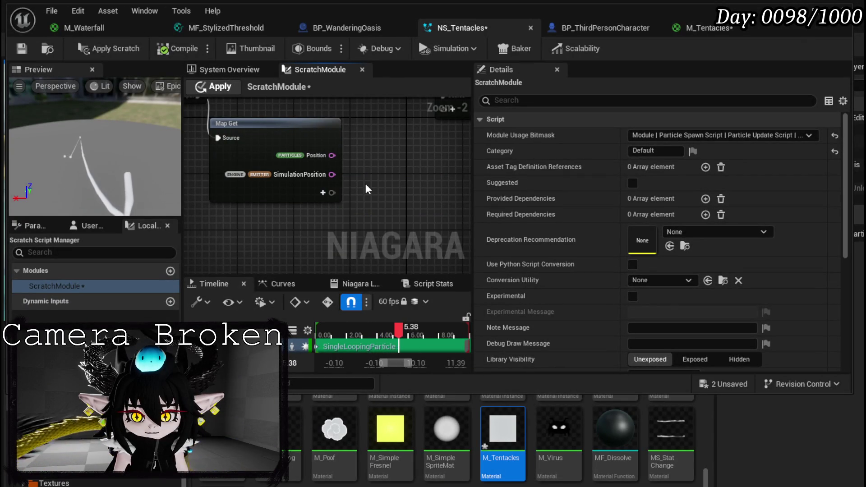
Arrange Map Get beside InputMap and save the particle system.
scroll(366, 177, down, 2)
drag(328, 187, 288, 192)
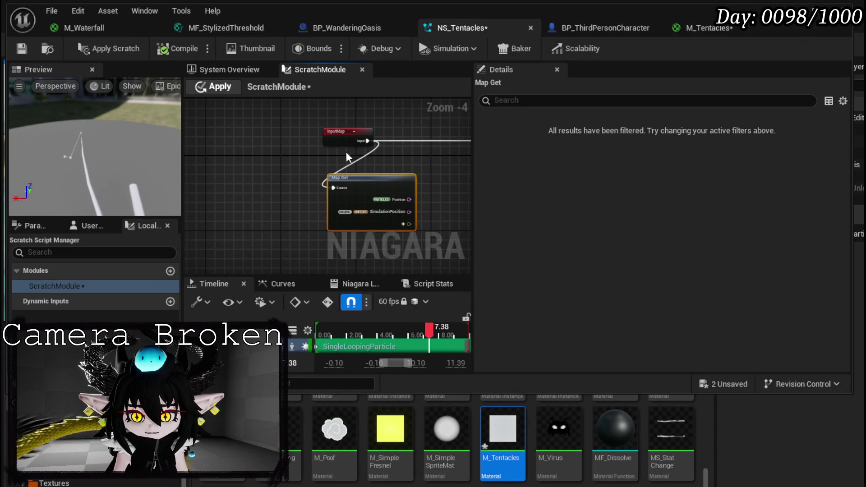
drag(342, 136, 234, 137)
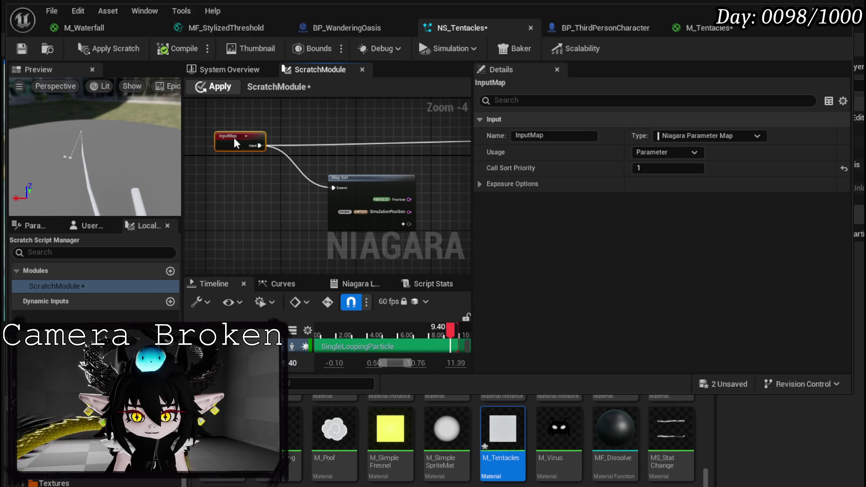
drag(371, 176, 320, 161)
drag(252, 136, 252, 131)
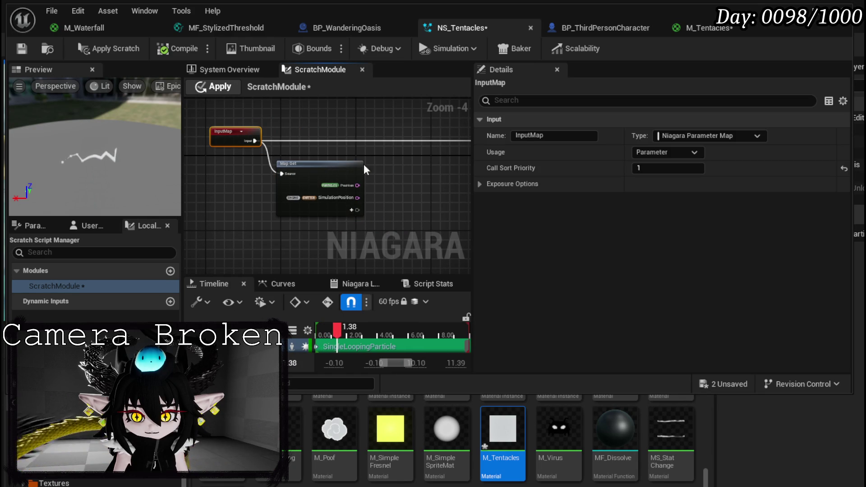
drag(320, 153, 269, 156)
click(22, 48)
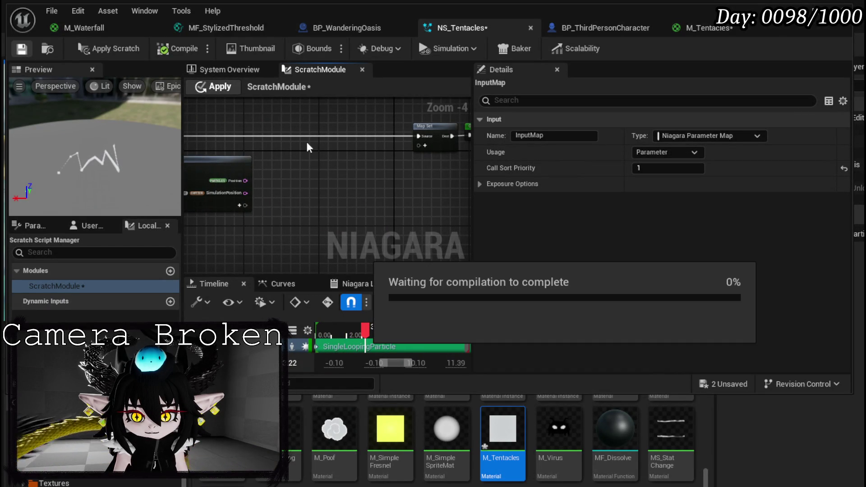
mouse_move(325, 149)
mouse_down()
mouse_move(369, 148)
mouse_move(281, 151)
mouse_up()
click(281, 152)
click(320, 151)
Place an Equal node and an Execution Index node, wiring Execution Index into Equal.
right_click(282, 151)
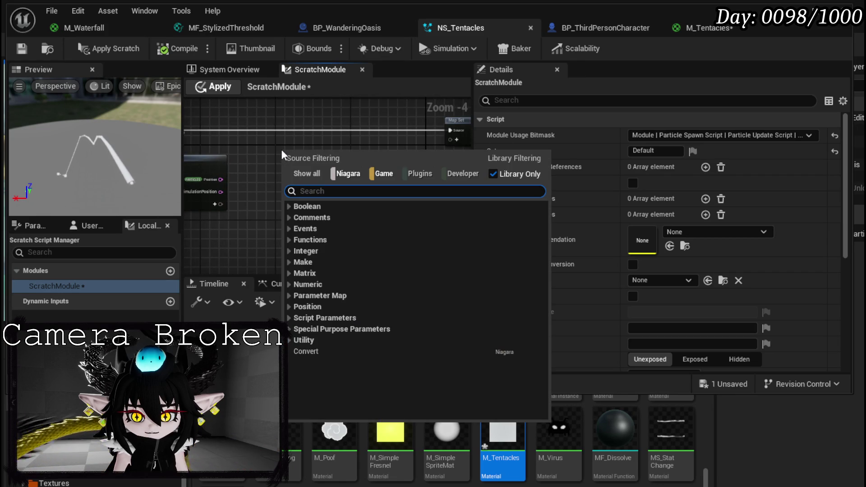
text(equal)
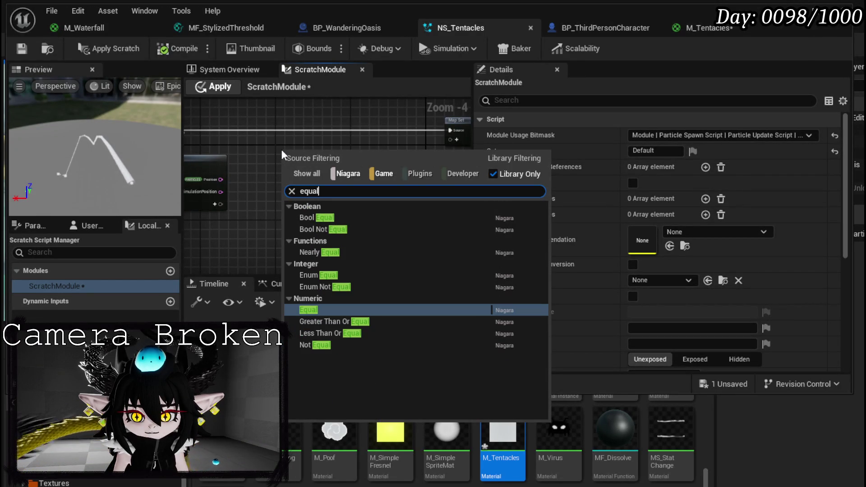
click(340, 308)
scroll(260, 199, up, 2)
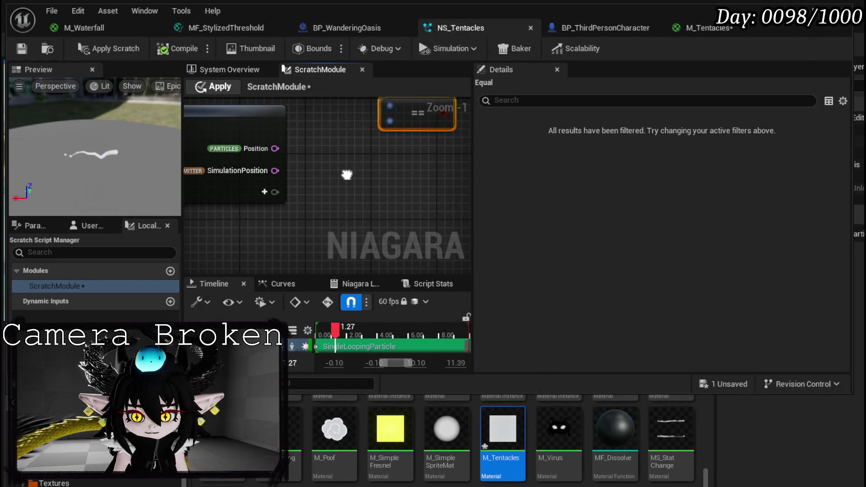
right_click(226, 204)
text(exe)
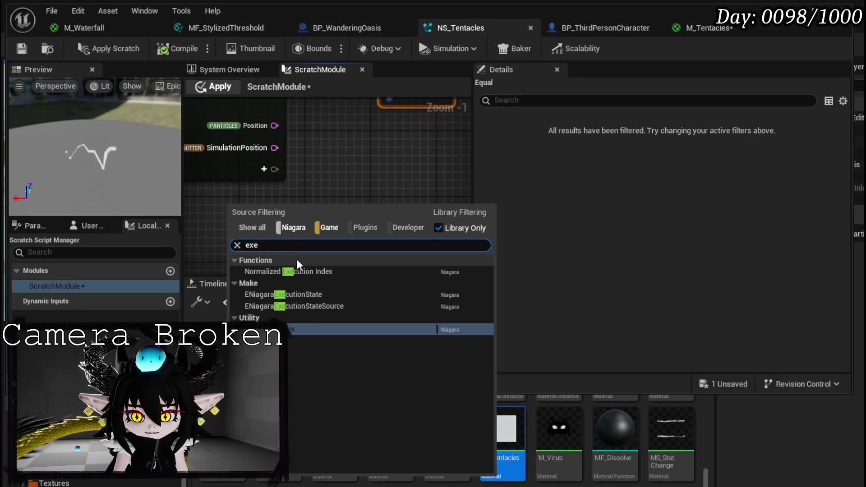
key(Return)
mouse_move(286, 218)
mouse_down()
mouse_move(313, 184)
mouse_move(392, 172)
mouse_move(407, 211)
mouse_move(386, 223)
mouse_up()
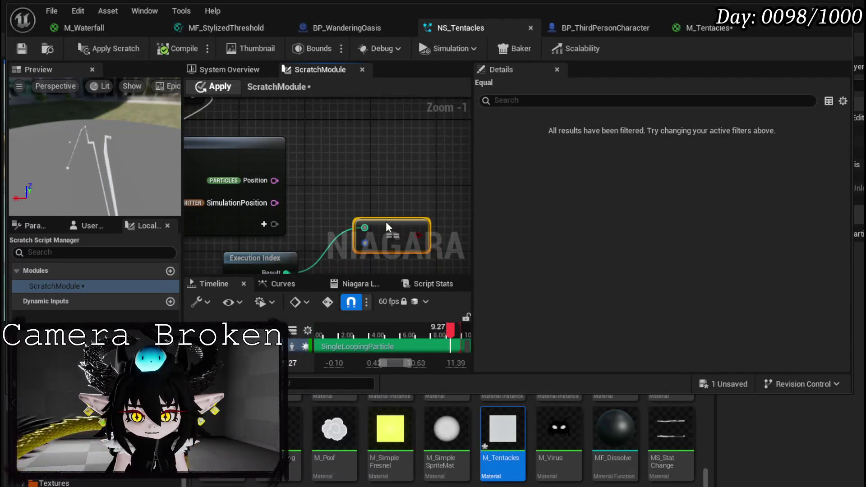
drag(369, 144, 332, 153)
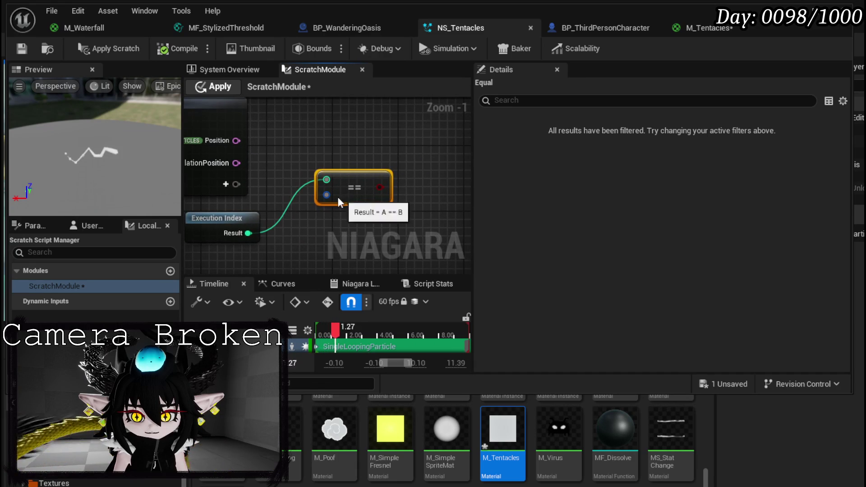
mouse_move(323, 195)
mouse_down()
mouse_move(347, 160)
mouse_move(341, 193)
mouse_up()
Replace the old equality node with a new Equal node pulled from Execution Index's Result.
key(Delete)
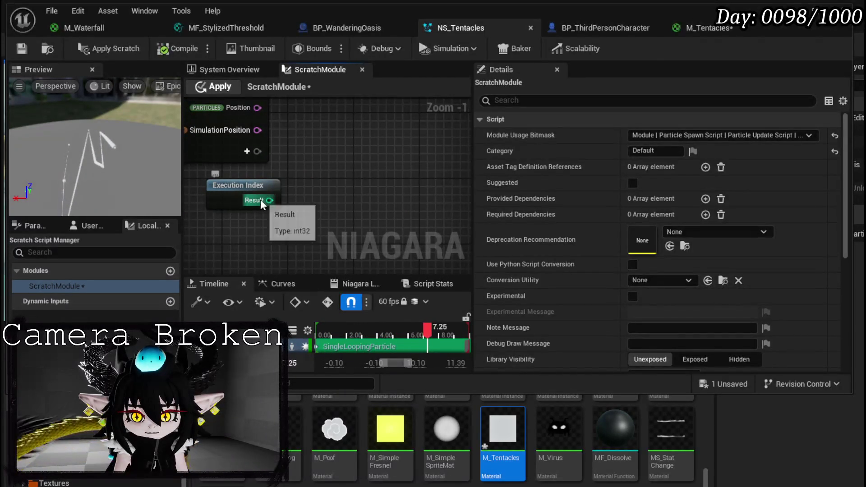
drag(269, 200, 328, 179)
text(Equak)
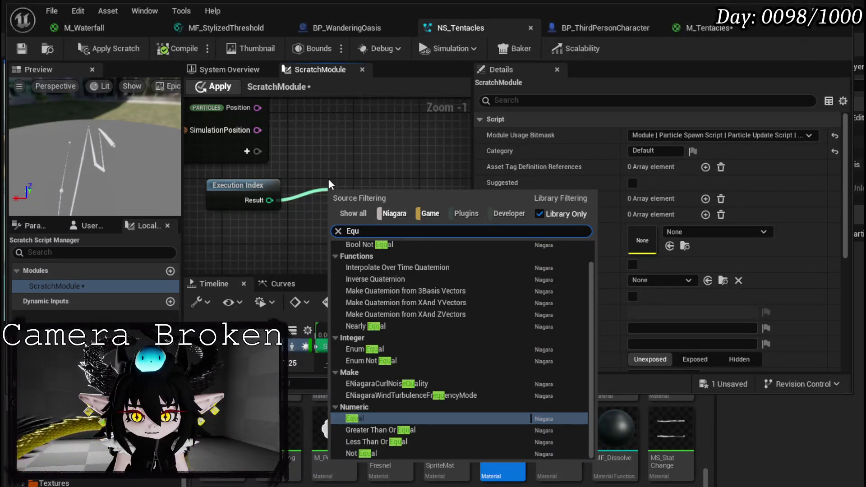
key(BackSpace)
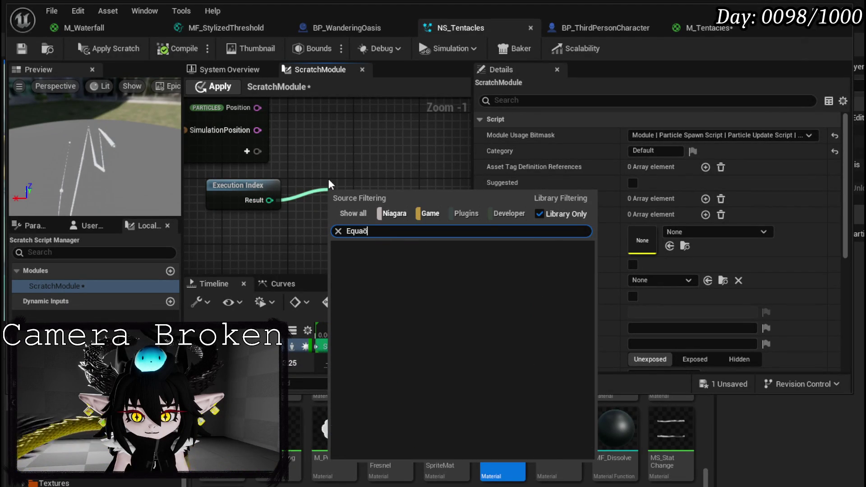
text(l)
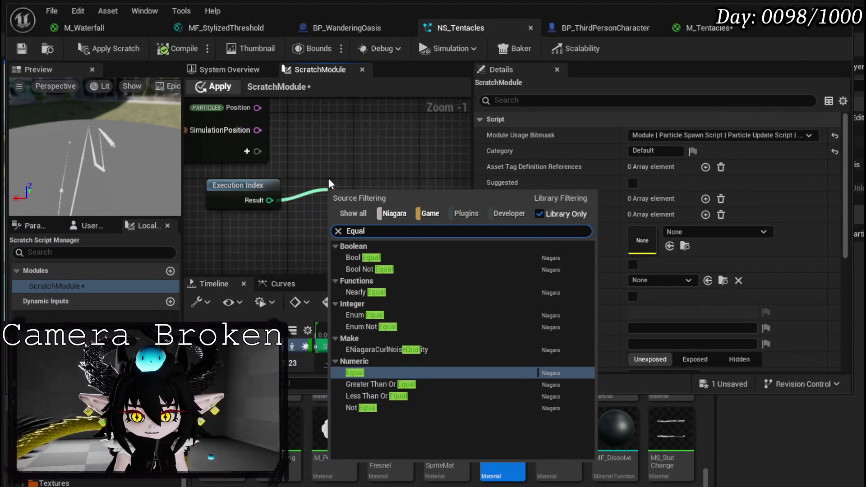
click(373, 318)
drag(369, 221, 343, 188)
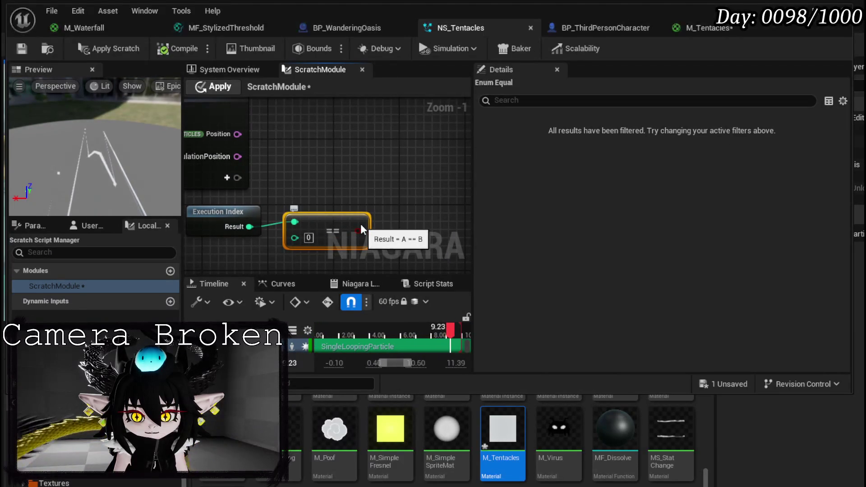
Add a Select / If node to the scratch graph.
right_click(386, 164)
text(Select)
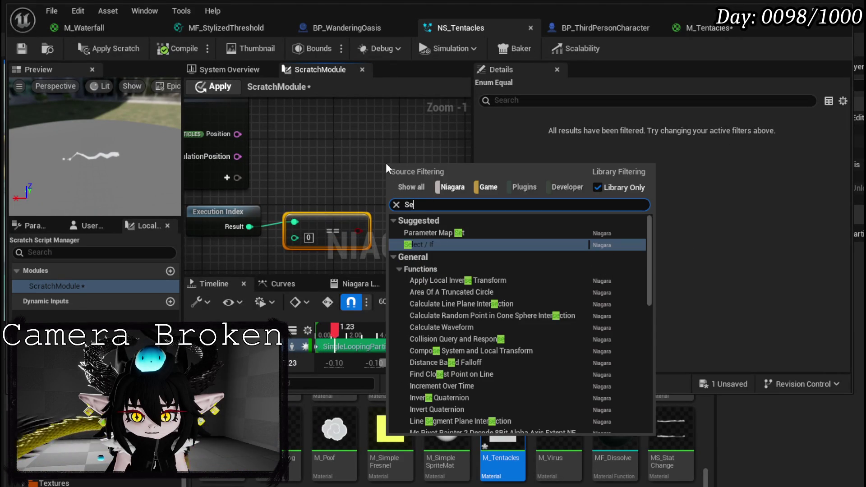
key(Return)
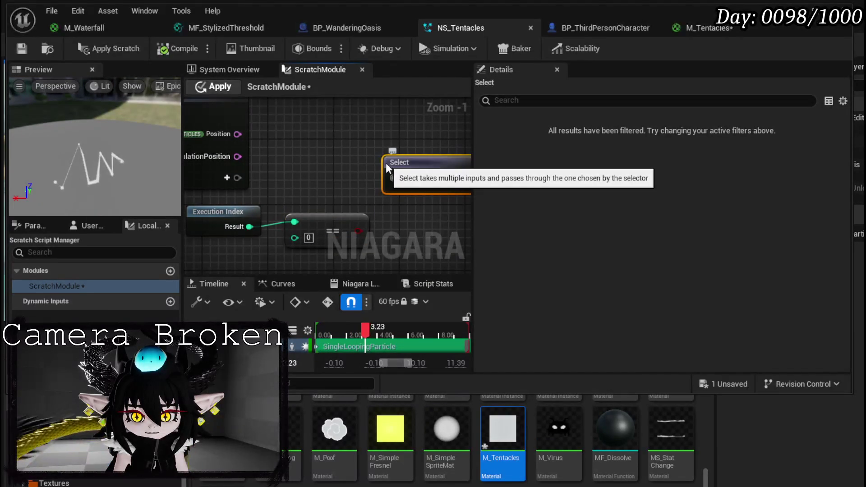
drag(386, 163, 294, 136)
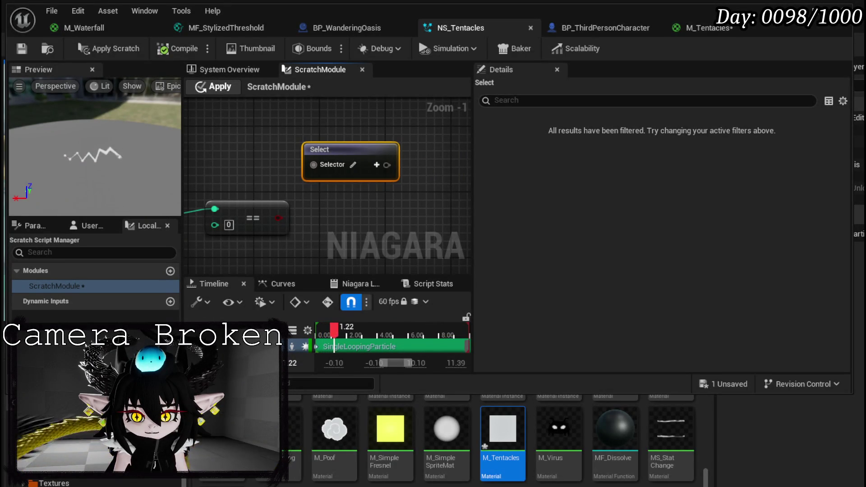
Make the Select node's Selector a bool input and move the == node beneath it.
click(352, 164)
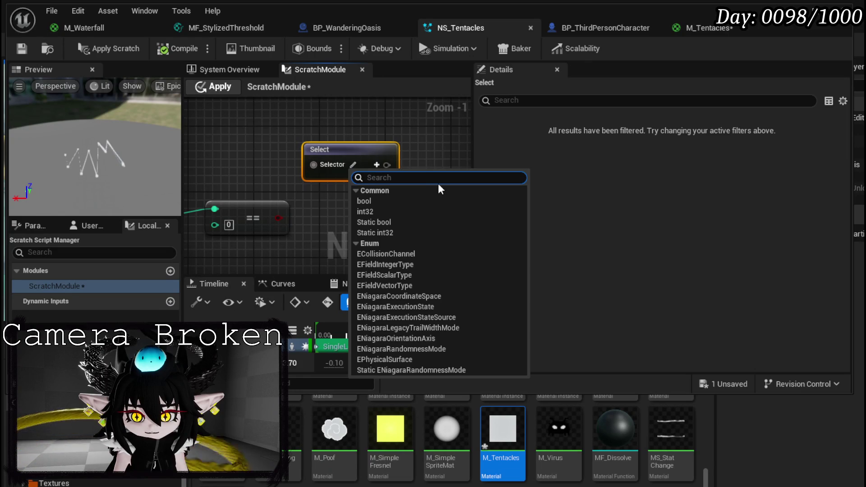
click(375, 201)
drag(337, 142, 380, 112)
mouse_move(324, 181)
mouse_down()
mouse_move(372, 196)
mouse_move(321, 202)
mouse_move(366, 197)
mouse_up()
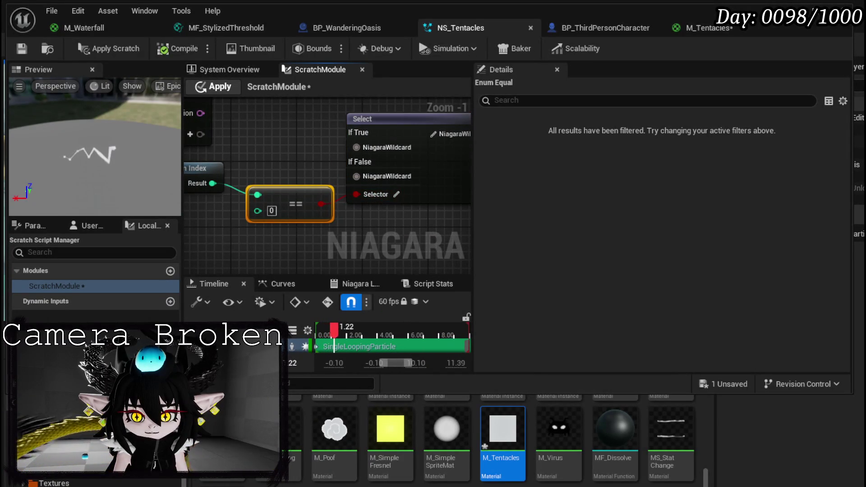
drag(252, 122, 193, 163)
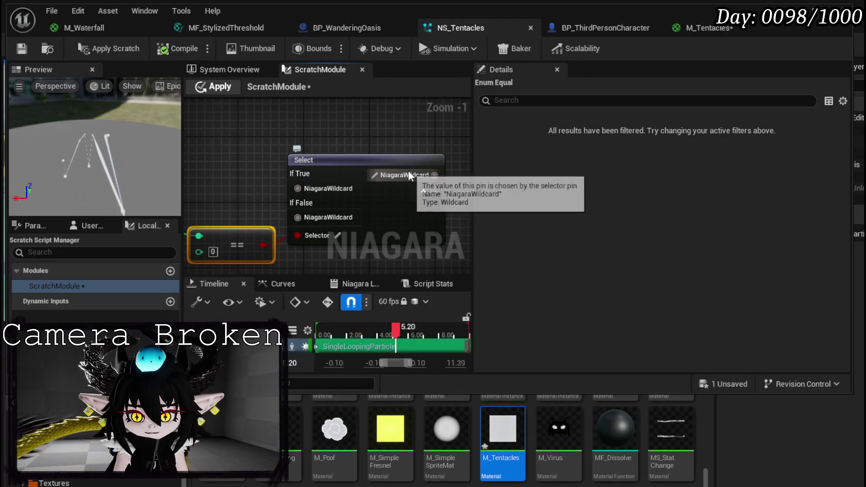
Set the Select node's value pins to Position type.
click(375, 175)
text(pos)
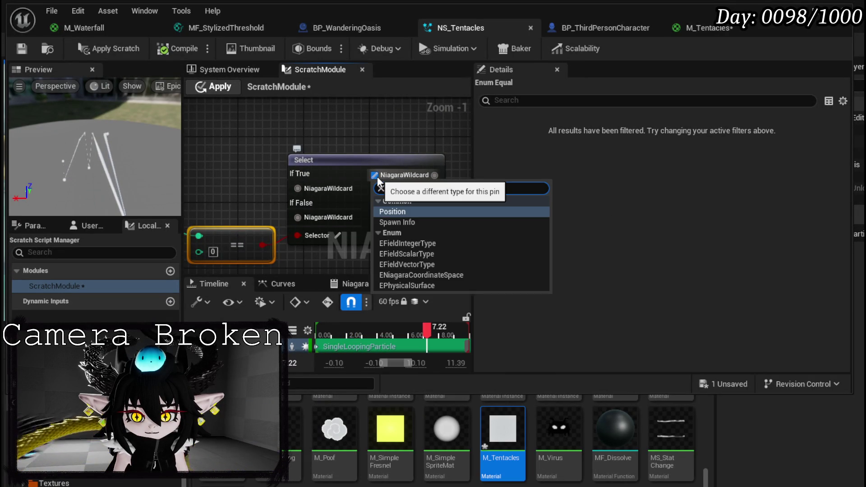
click(423, 211)
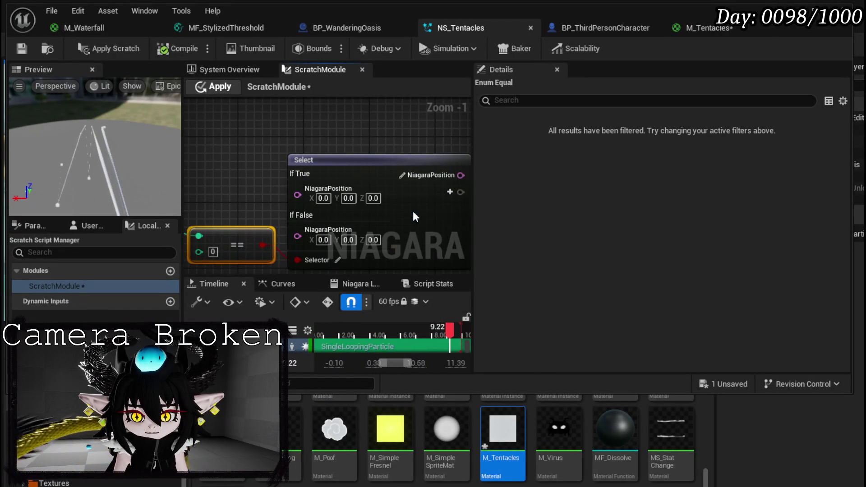
drag(376, 165, 375, 140)
scroll(219, 181, down, 2)
drag(219, 180, 374, 174)
Wire SimulationPosition into If True and particle Position into If False.
mouse_move(392, 246)
mouse_down()
mouse_move(335, 204)
mouse_move(271, 194)
mouse_up()
drag(367, 213, 221, 216)
drag(340, 170, 307, 170)
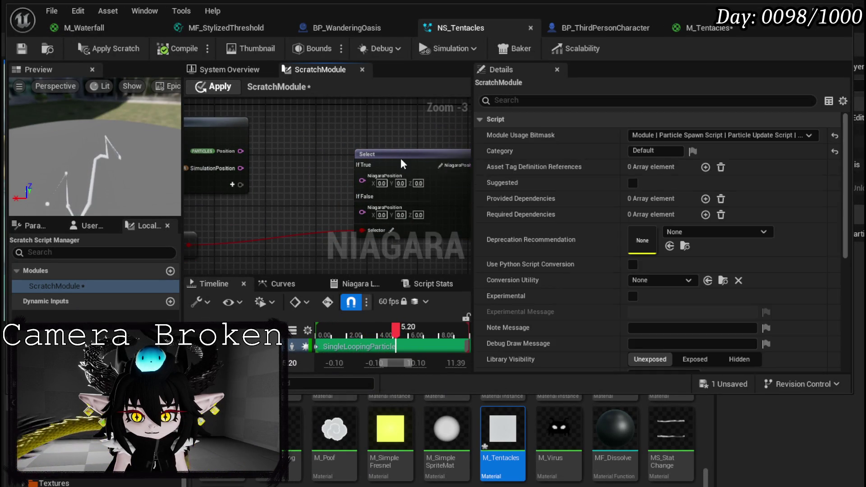
drag(405, 158, 328, 144)
drag(241, 168, 297, 172)
drag(242, 209, 279, 215)
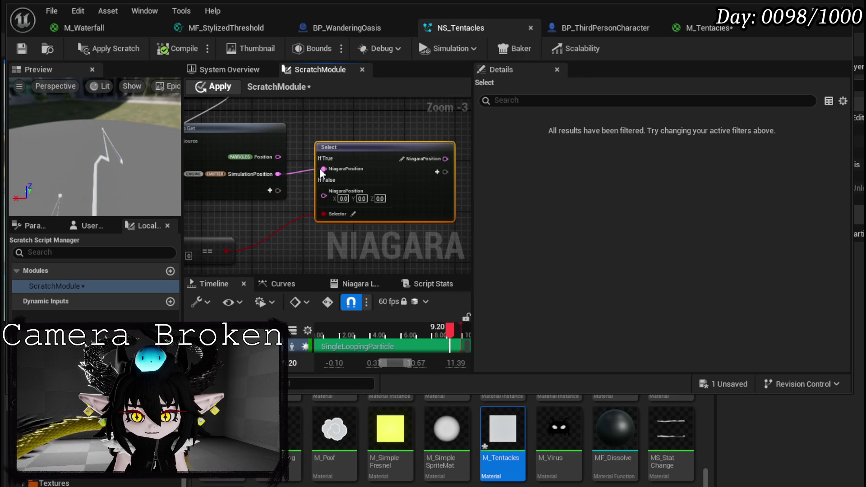
drag(278, 156, 321, 196)
mouse_move(397, 191)
mouse_down()
mouse_move(373, 217)
mouse_move(224, 228)
mouse_move(225, 221)
mouse_up()
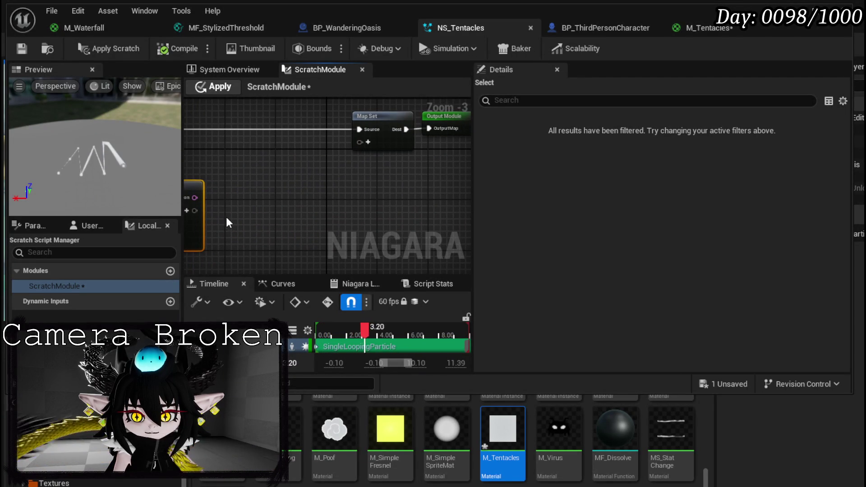
Feed the Select result into a new PARTICLES Position pin on Map Set, then return to System Overview.
click(367, 141)
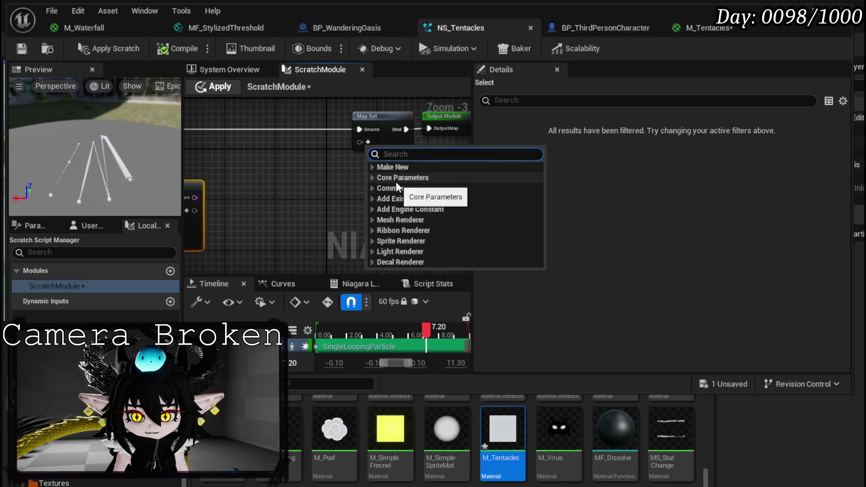
text(particle posi)
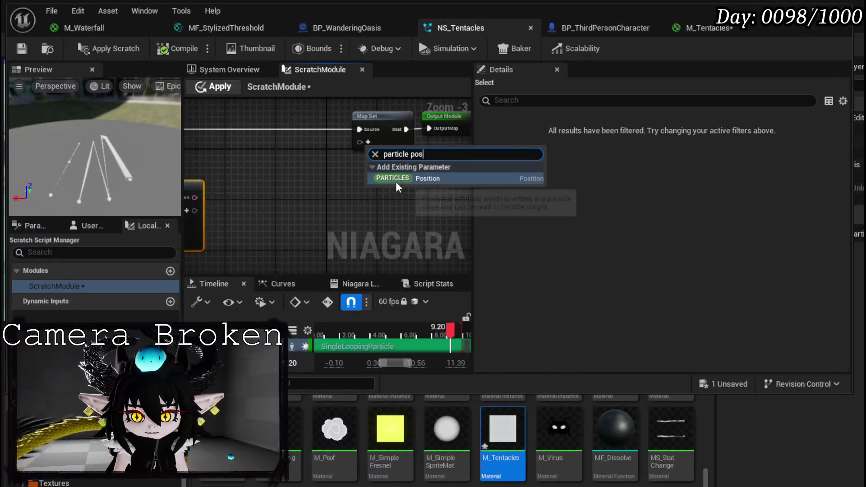
click(396, 182)
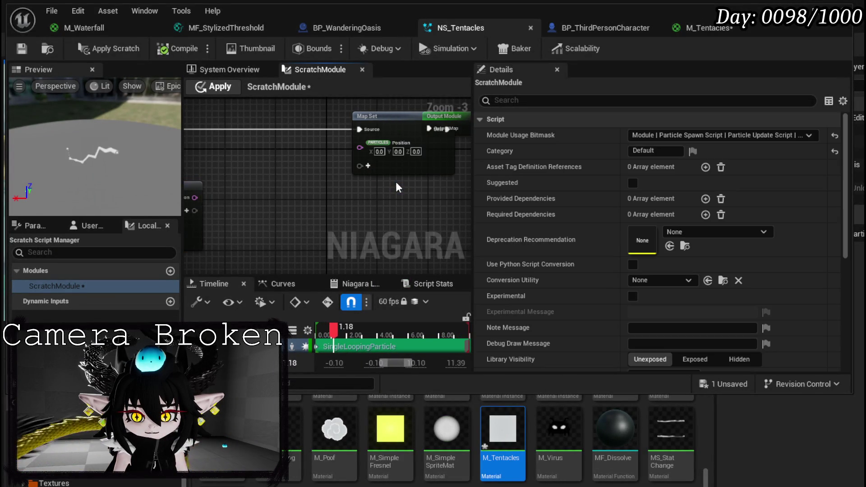
mouse_move(252, 199)
mouse_down()
mouse_move(428, 153)
mouse_move(420, 145)
mouse_up()
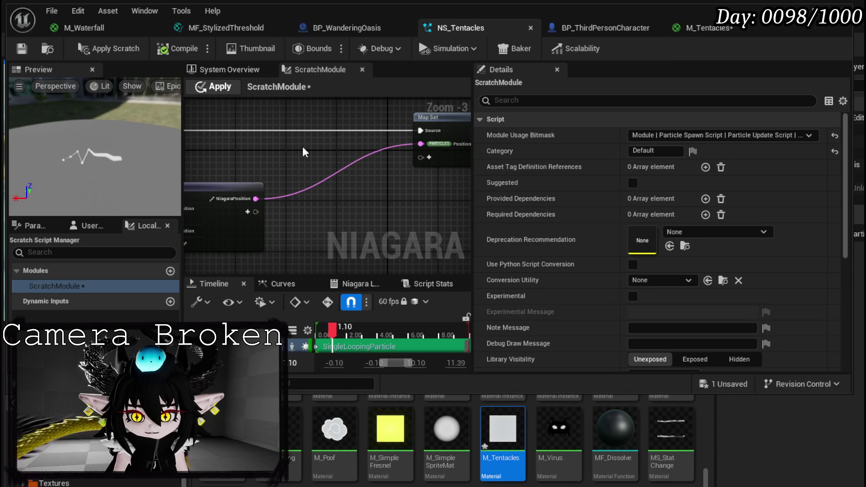
click(229, 69)
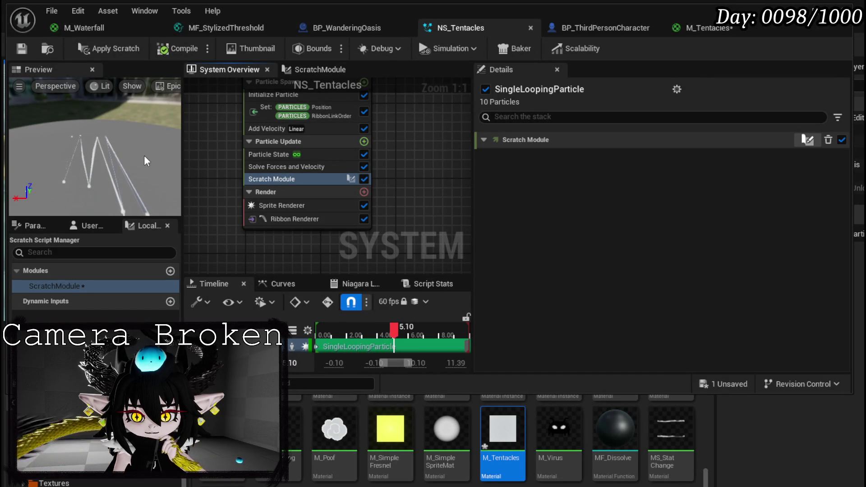
Create a scratch pad module named VelocityToParent and widen its Map Get/Map Set graph.
click(364, 142)
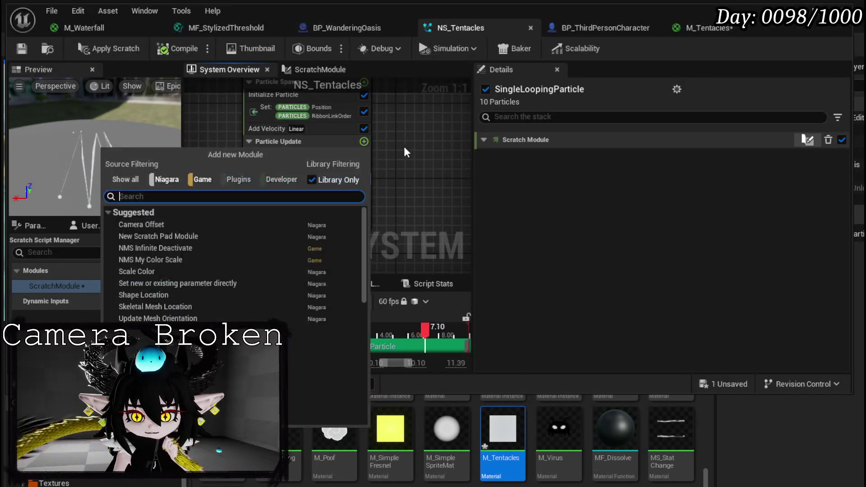
text(scratch)
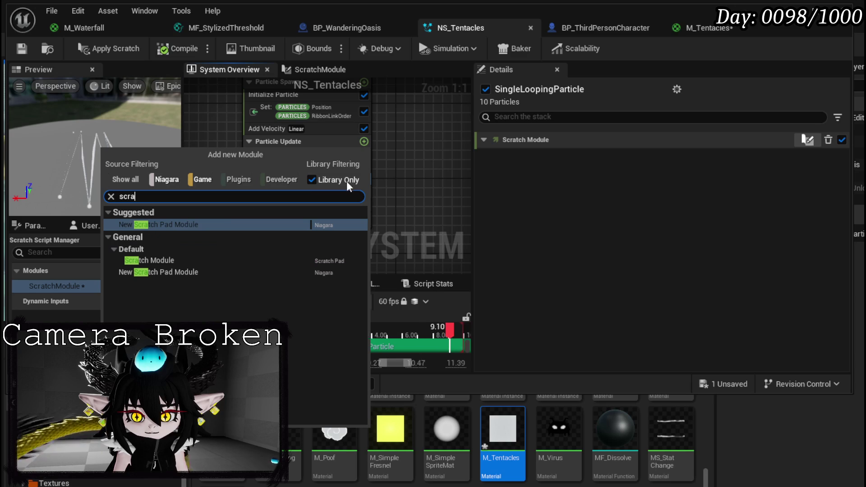
click(140, 226)
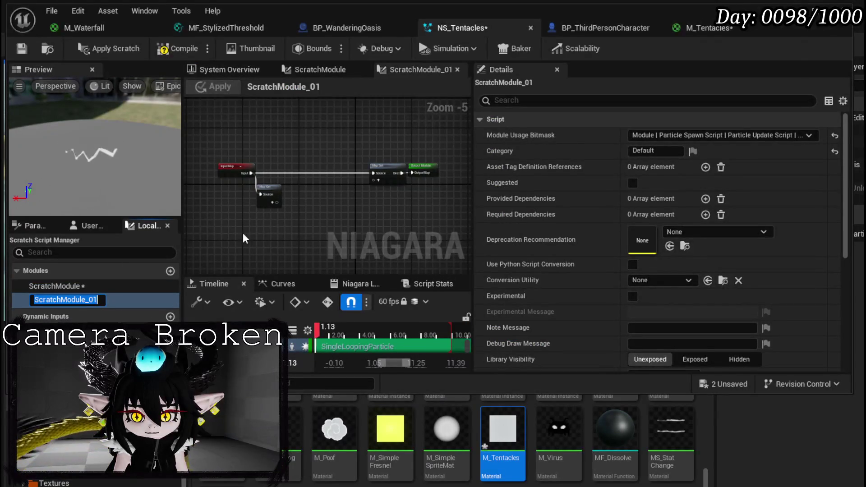
text(Veloci)
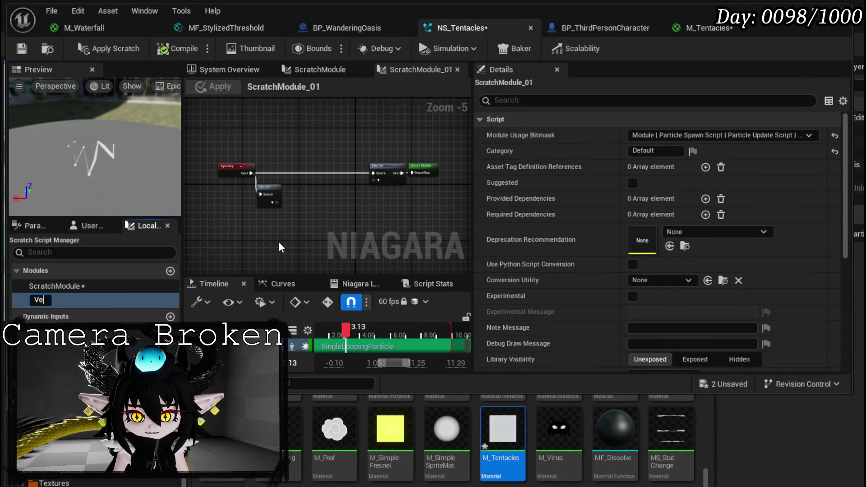
text(tyT)
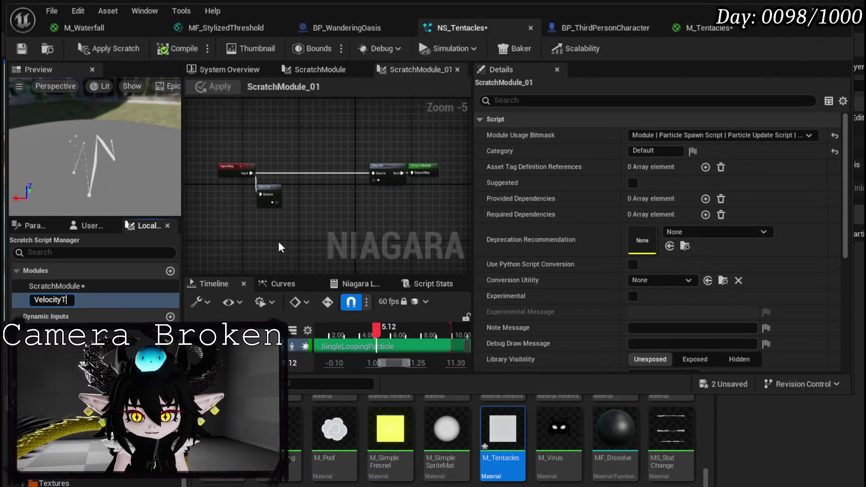
text(oParent)
key(Return)
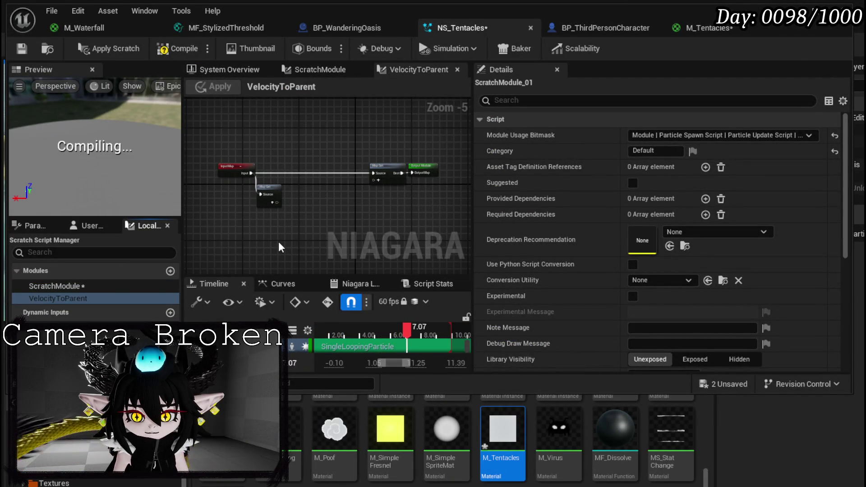
scroll(241, 211, up, 4)
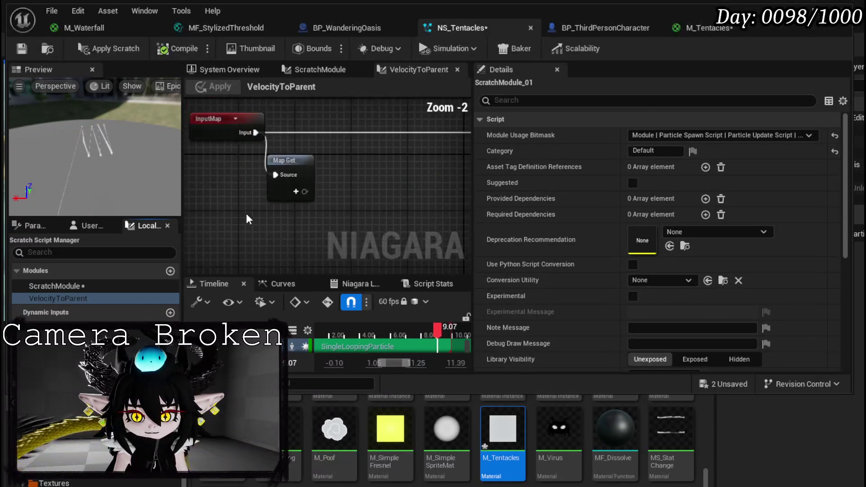
drag(269, 192, 228, 180)
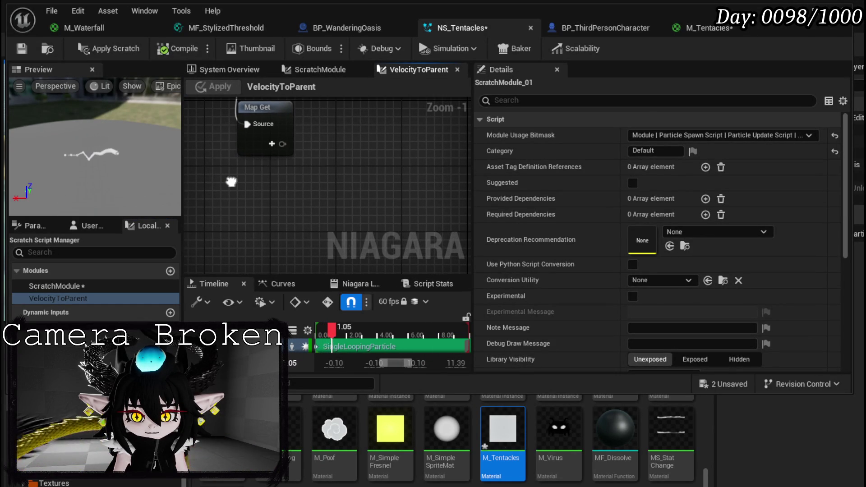
drag(472, 181, 641, 181)
mouse_move(321, 172)
mouse_down()
mouse_move(341, 183)
mouse_move(344, 216)
mouse_up()
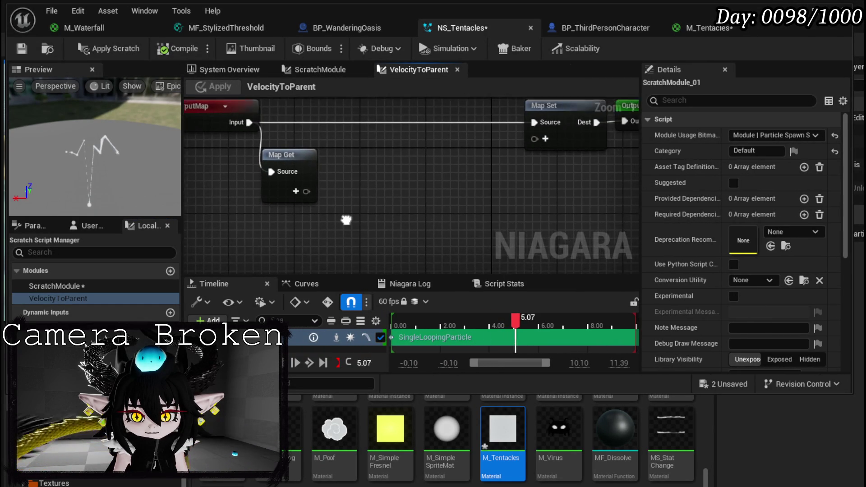
Add the particle Position attribute as a Map Get output, undoing a mistaken Position pin.
click(297, 185)
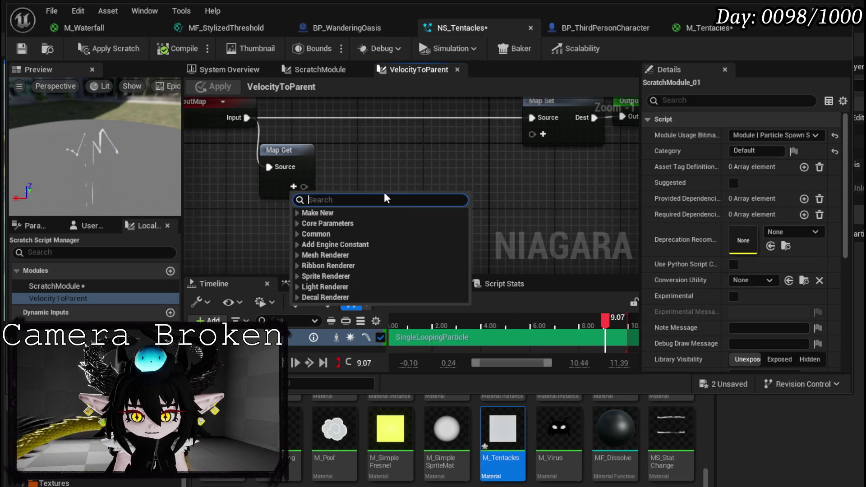
text(M)
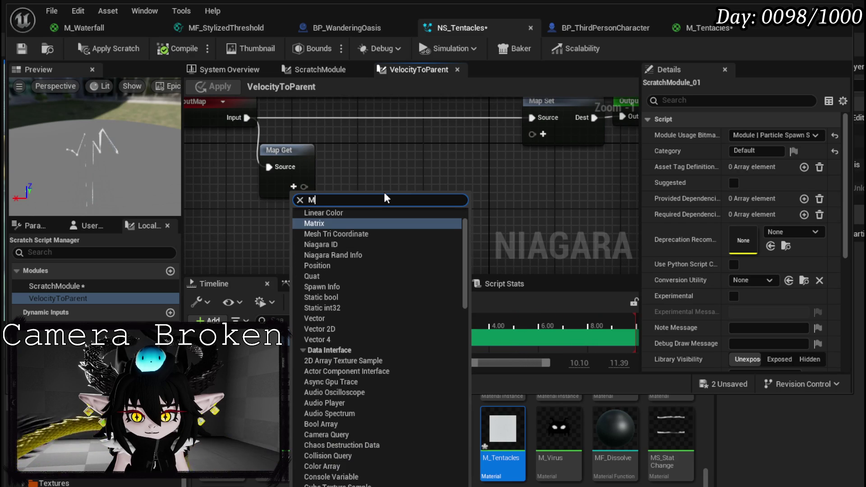
key(BackSpace)
text(posit)
key(BackSpace)
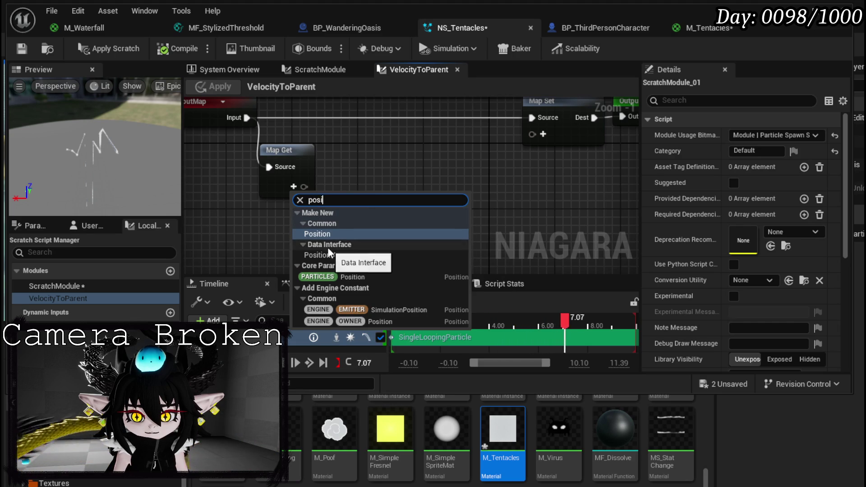
click(329, 235)
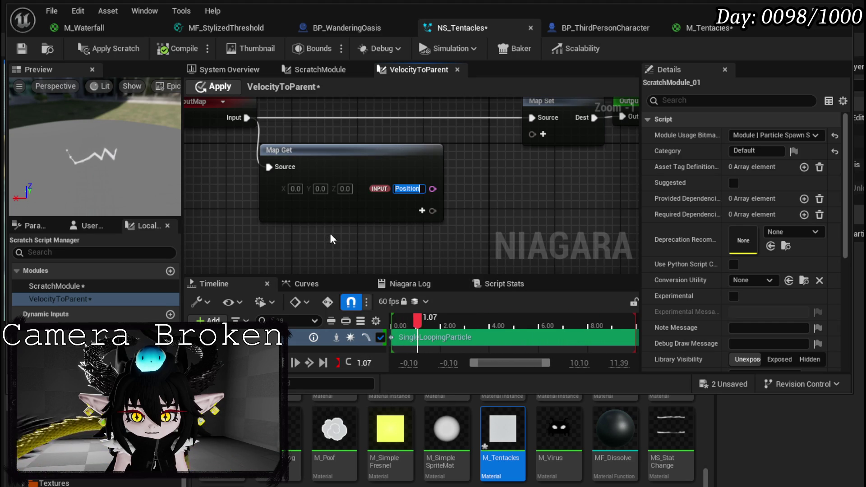
click(320, 231)
key(ctrl+z)
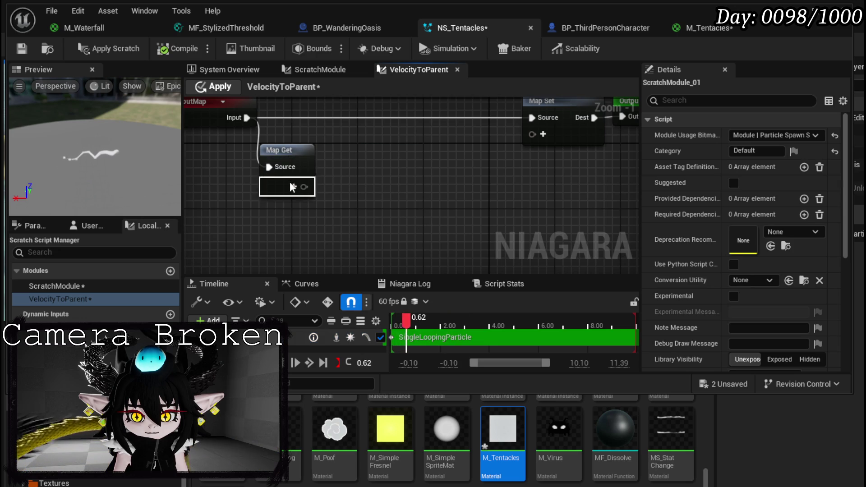
click(294, 187)
text(position)
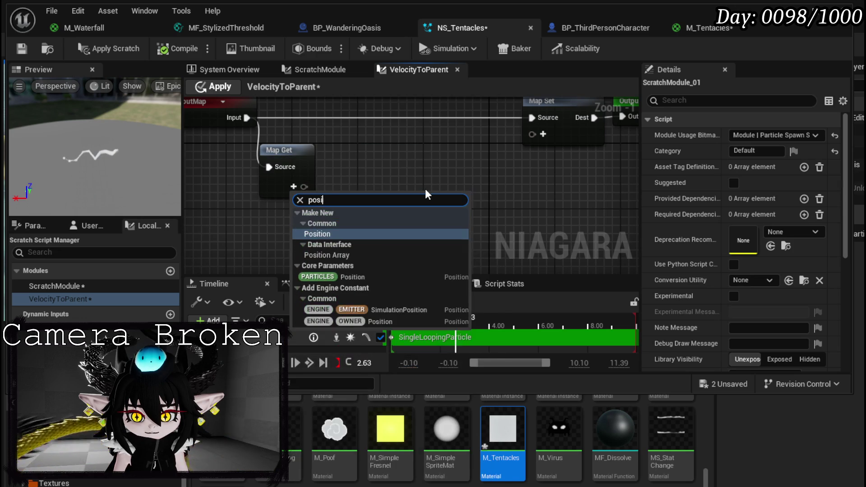
click(346, 275)
drag(341, 237, 323, 193)
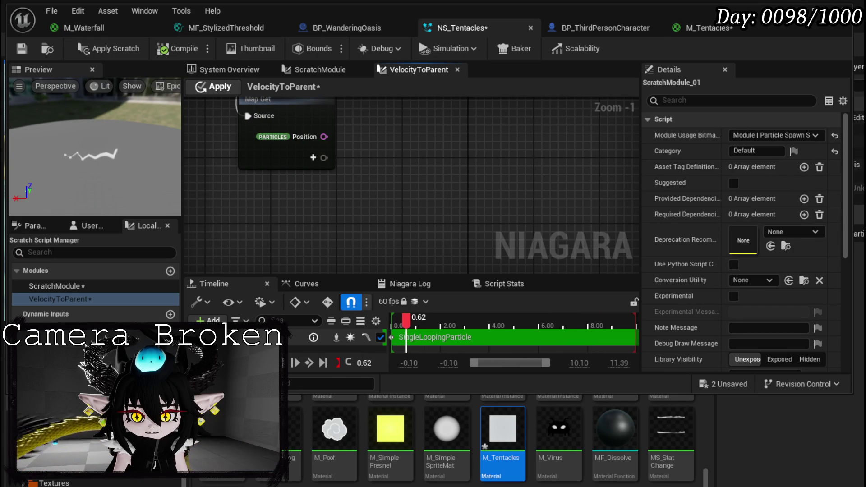
Add an Object Reader input to Map Get, then delete it.
click(315, 157)
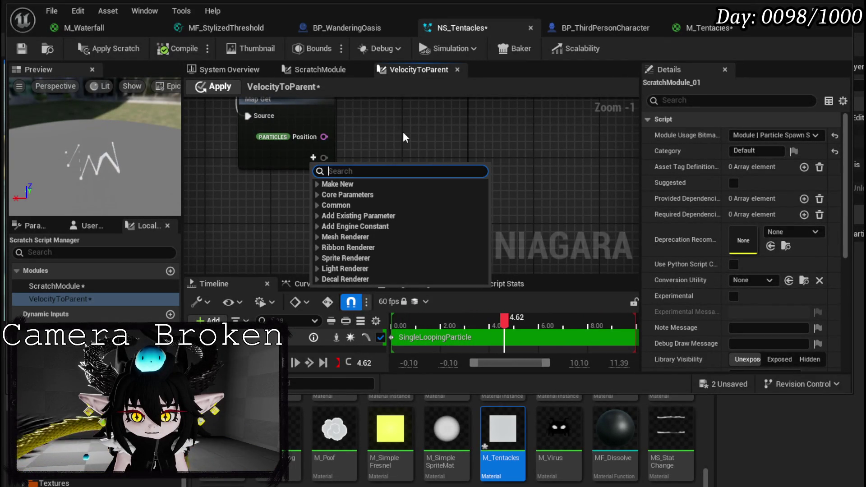
text(inpu)
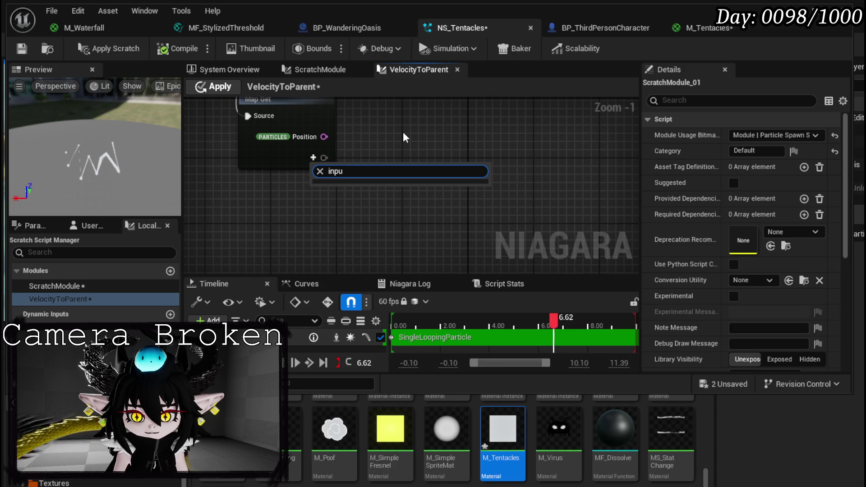
key(BackSpace)
key(BackSpace)
text(Read)
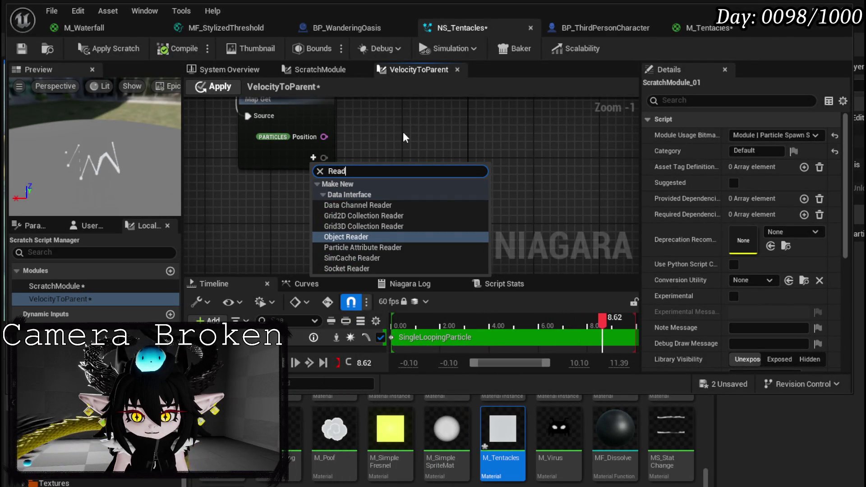
click(357, 237)
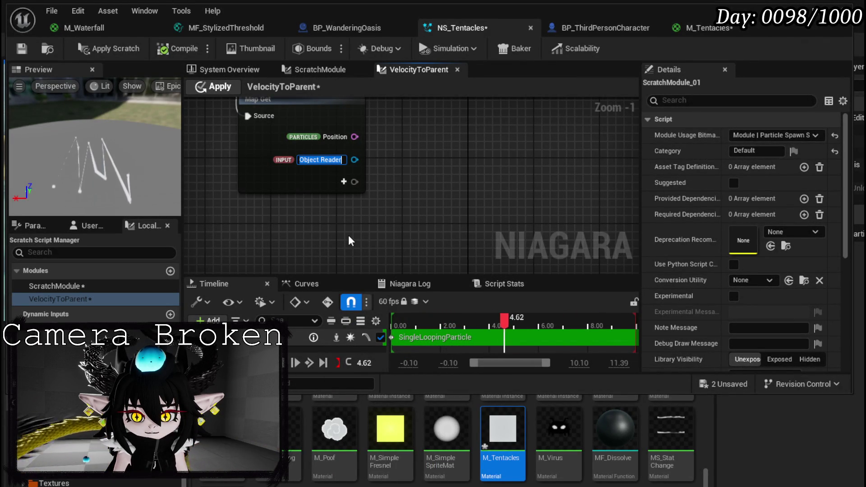
key(Return)
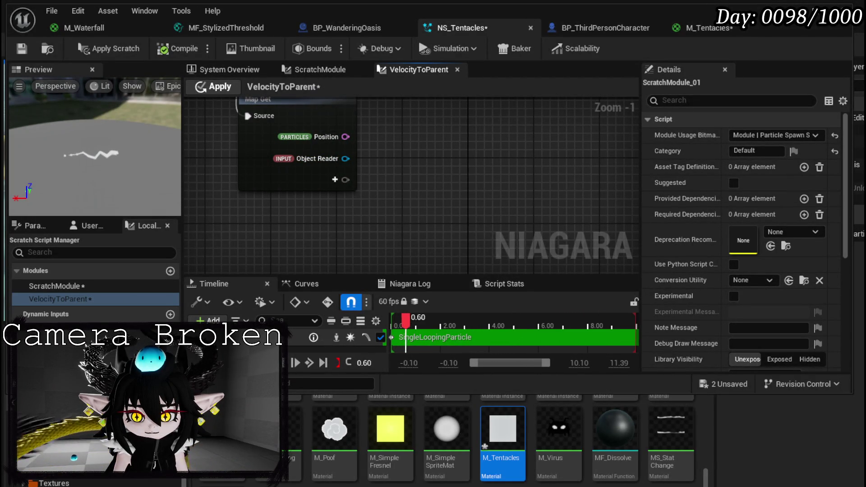
click(310, 158)
click(496, 186)
drag(496, 186, 462, 214)
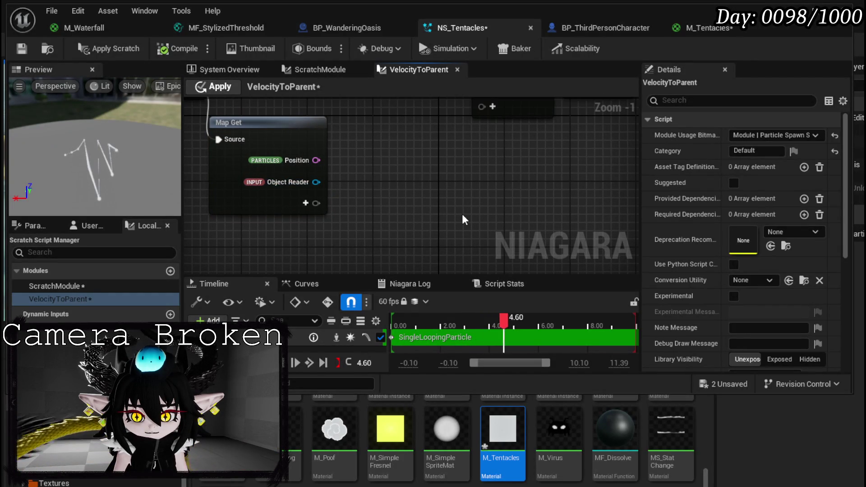
key(Delete)
Add a Particle Attribute Reader input to the Map Get node.
click(285, 181)
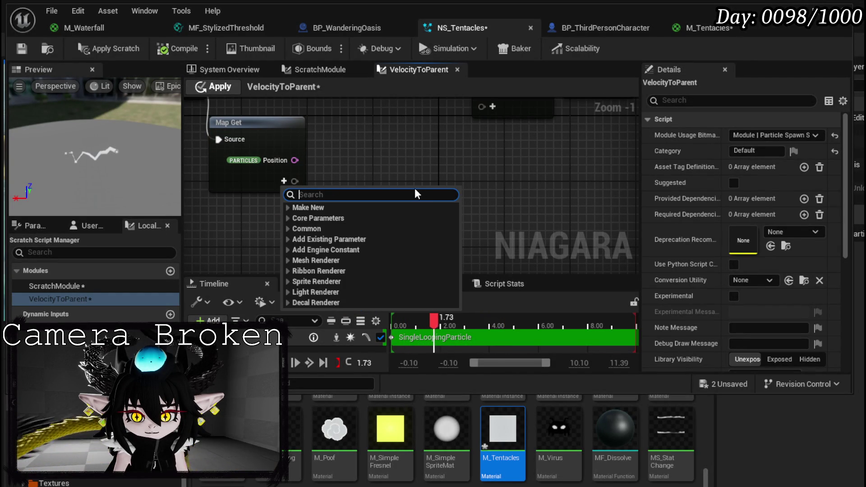
text(reader)
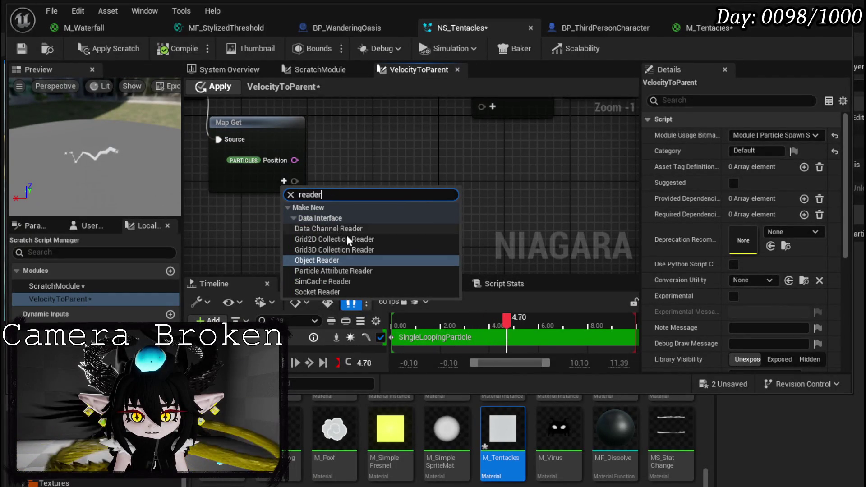
click(329, 270)
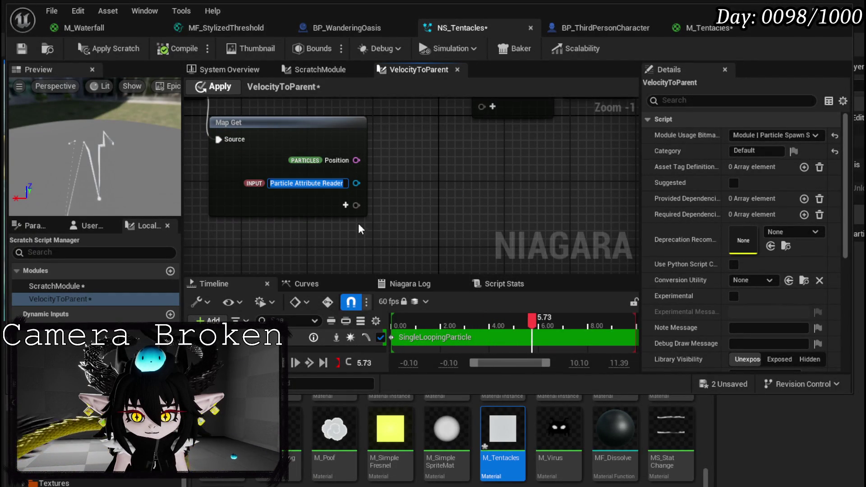
click(397, 212)
drag(398, 212, 345, 194)
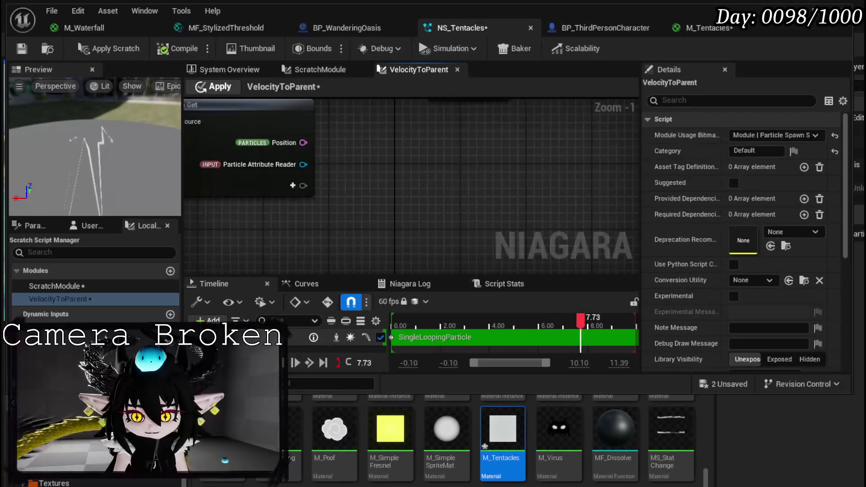
drag(280, 198, 362, 193)
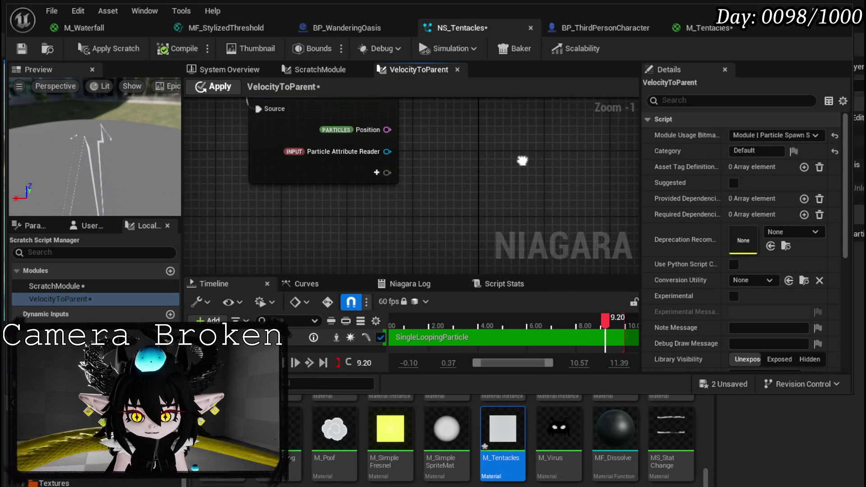
click(311, 127)
scroll(311, 127, down, 1)
Add a Get Position by Index node from the reader, reading the Position attribute.
drag(289, 141, 352, 159)
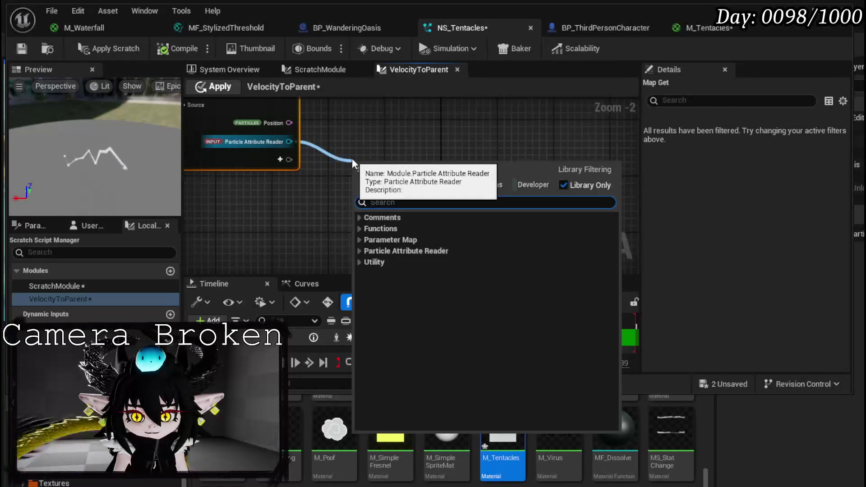
text(get position)
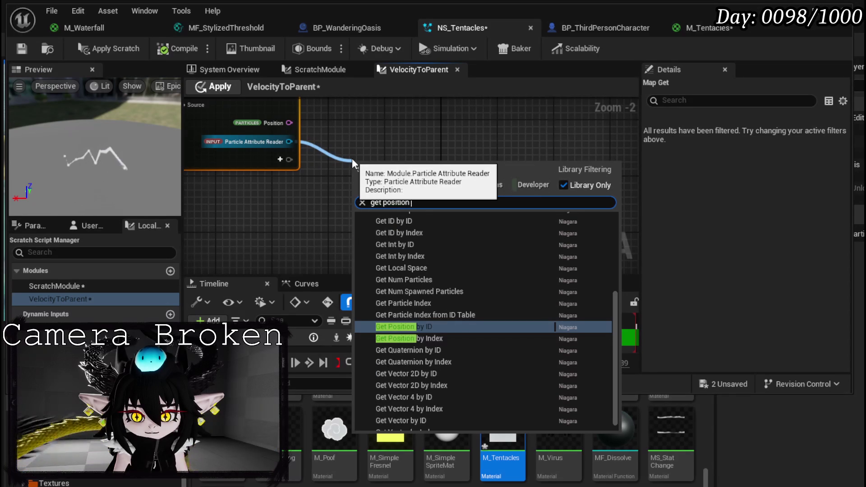
text( by)
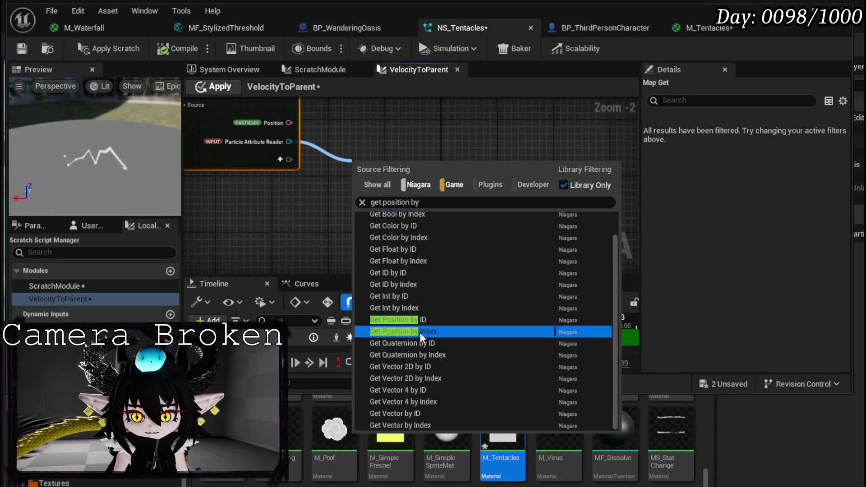
click(420, 332)
drag(398, 156, 415, 137)
scroll(354, 166, up, 2)
click(379, 177)
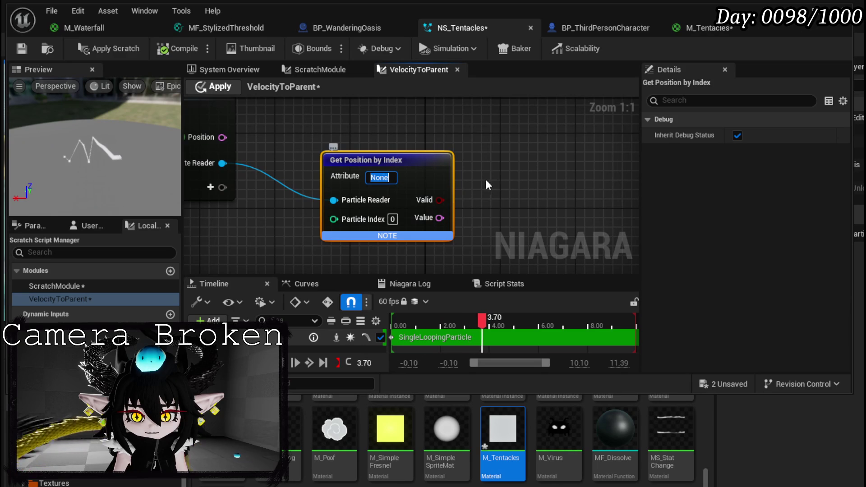
text(Pos)
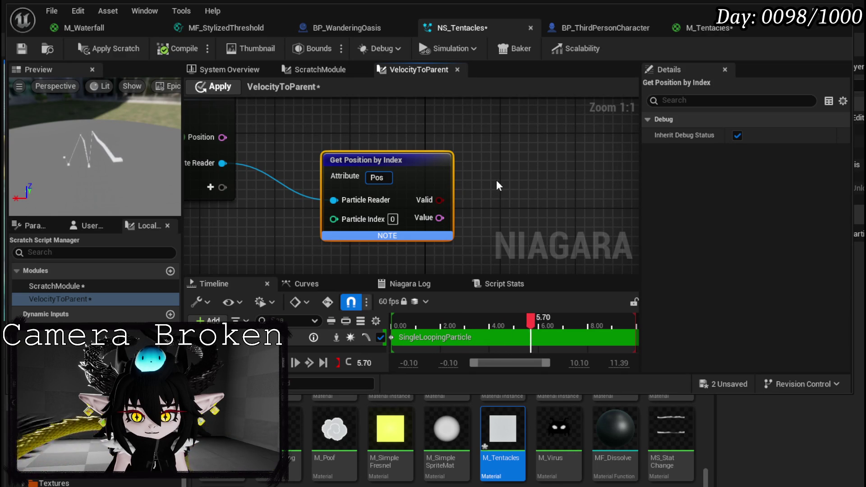
text(ition)
key(Return)
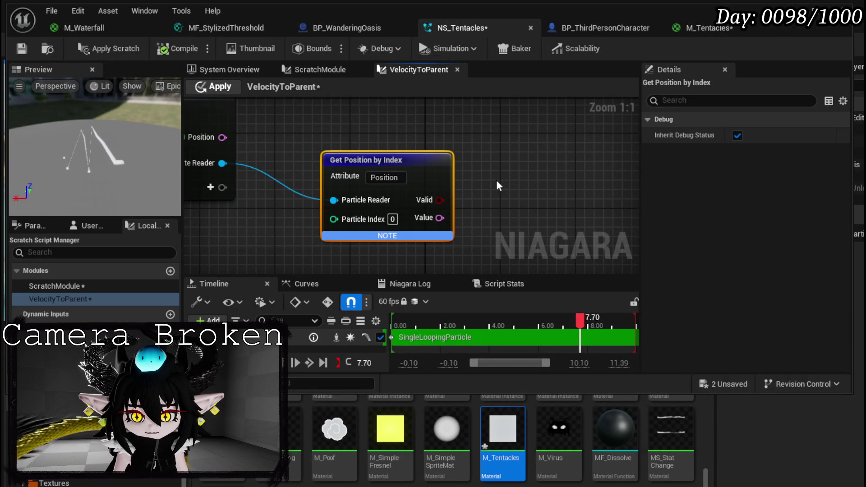
scroll(447, 130, down, 1)
mouse_move(443, 131)
mouse_down()
mouse_move(350, 234)
mouse_move(295, 198)
mouse_up()
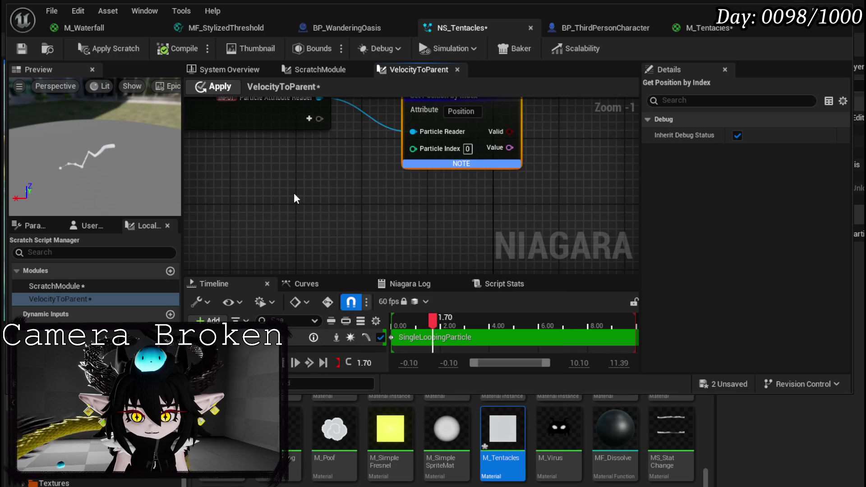
Add an Execution Index node feeding a Subtract node.
right_click(295, 199)
text(Exec)
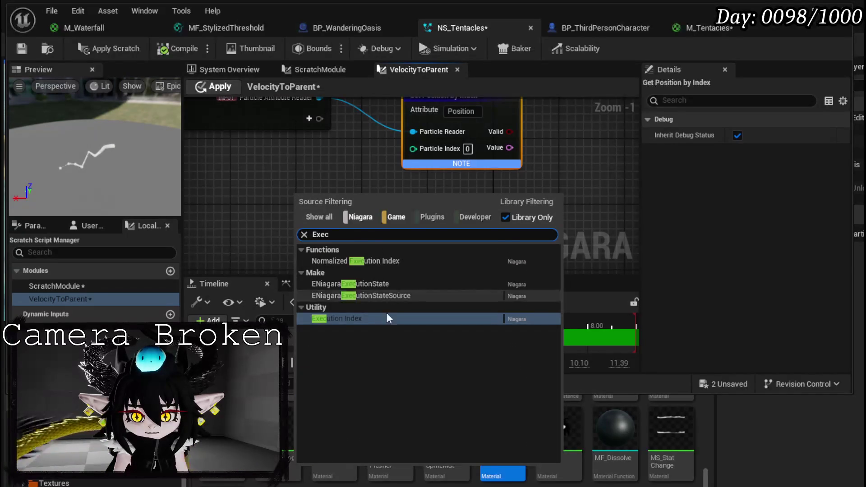
key(Return)
mouse_move(316, 195)
mouse_down()
mouse_move(214, 195)
mouse_move(275, 210)
mouse_up()
text(subtr)
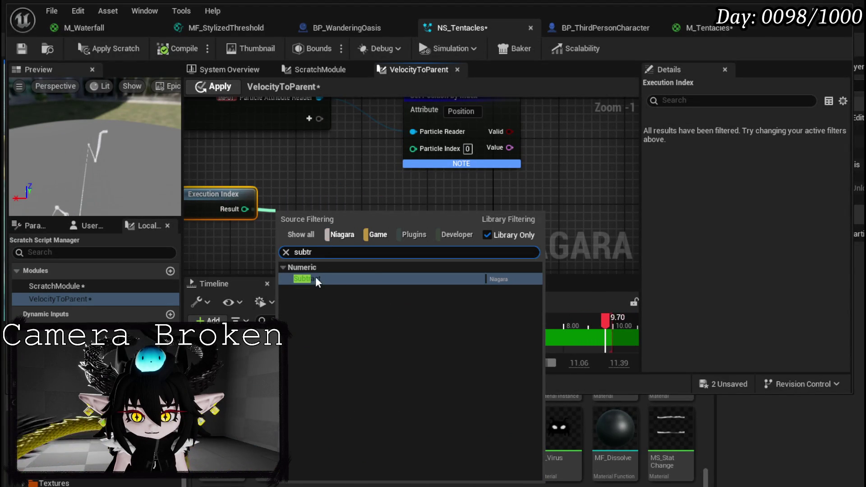
click(318, 280)
mouse_move(318, 224)
mouse_down()
mouse_move(326, 202)
mouse_move(353, 212)
mouse_up()
drag(256, 218, 325, 197)
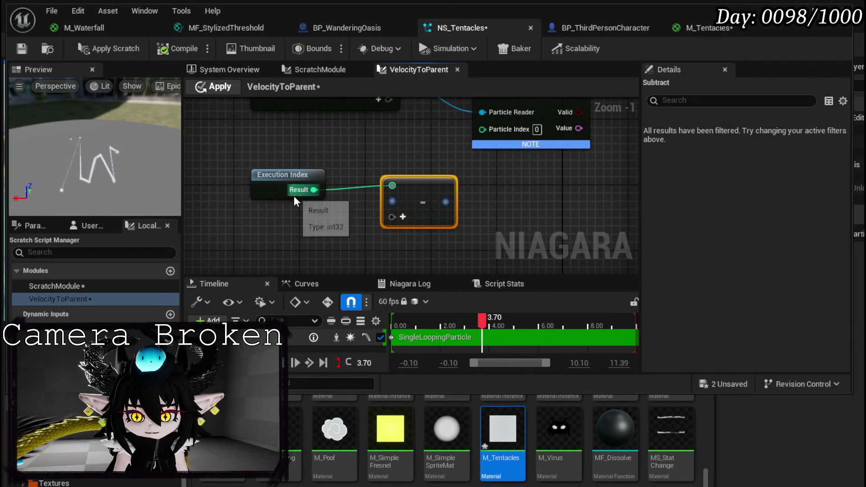
scroll(333, 195, up, 1)
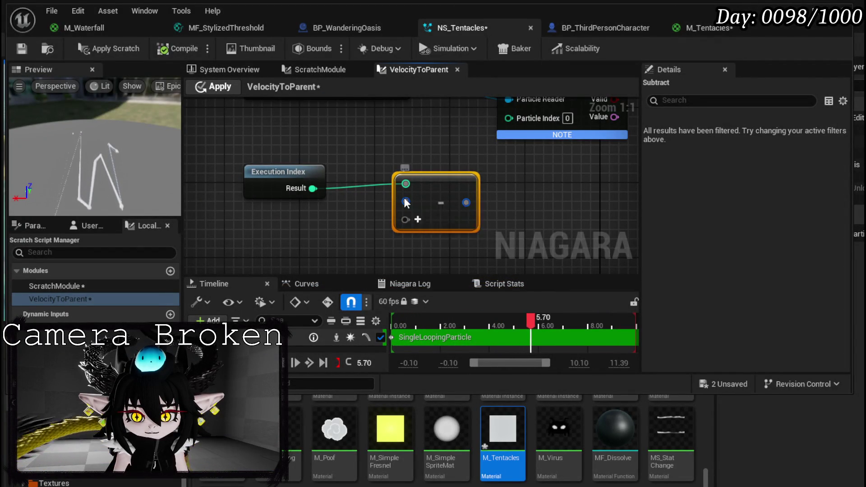
Set Subtract's B to int32 1 and wire its result into Particle Index.
right_click(406, 203)
mouse_move(436, 235)
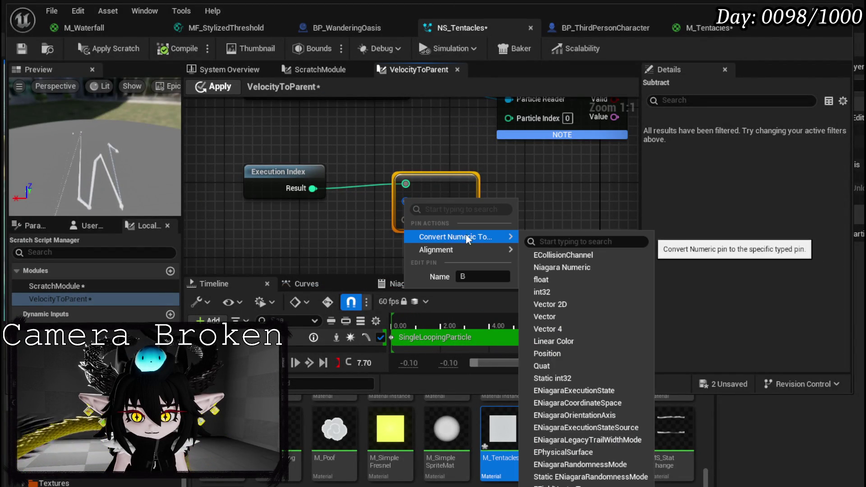
click(561, 291)
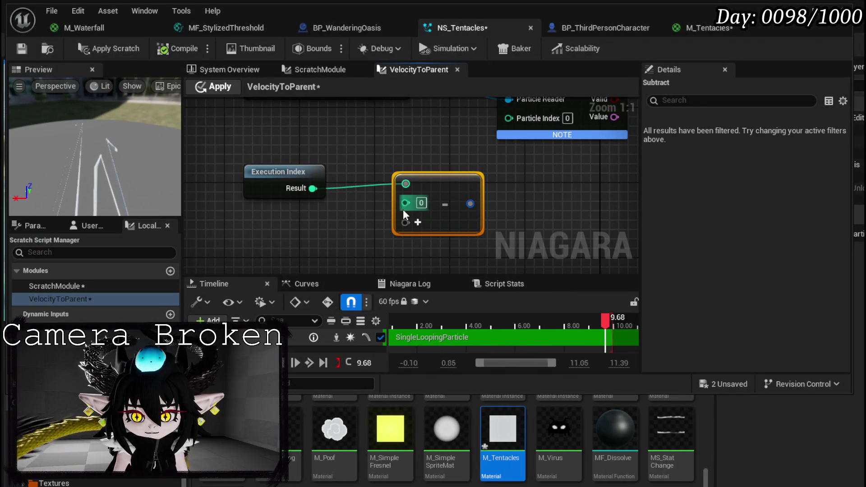
click(421, 203)
text(1)
mouse_move(471, 218)
mouse_down()
mouse_move(461, 180)
mouse_move(452, 200)
mouse_up()
drag(373, 229, 430, 161)
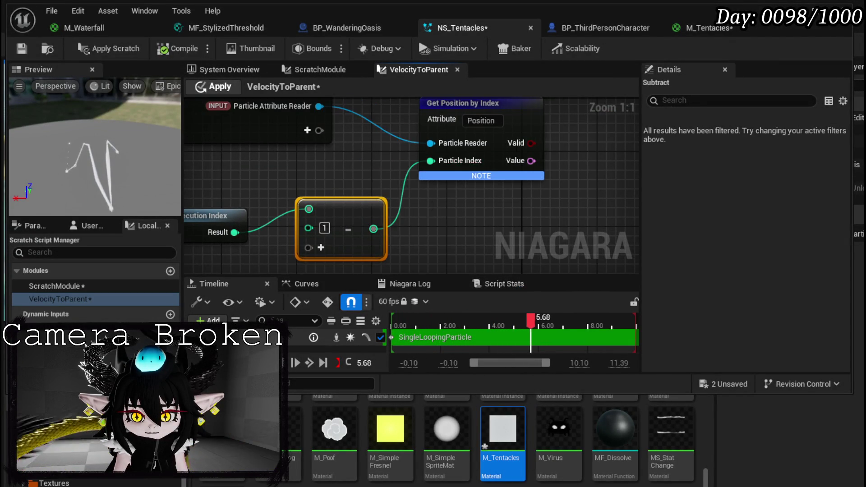
drag(433, 210, 455, 177)
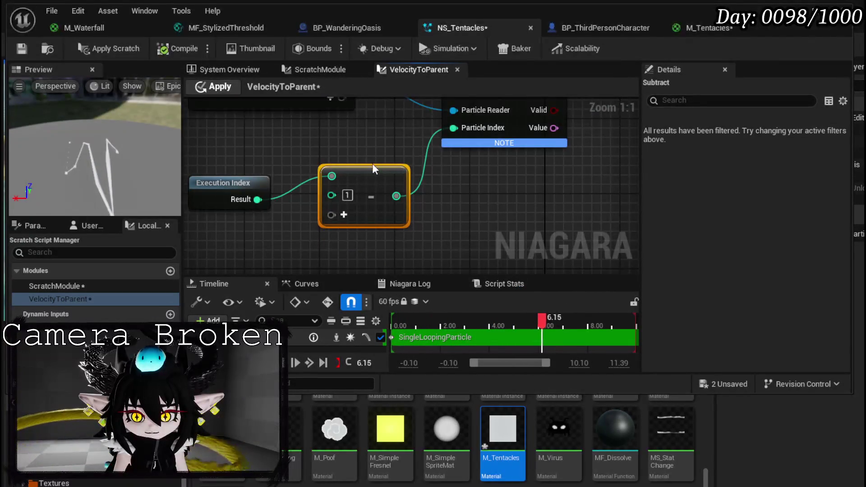
Save, move Get Position by Index left, and shift Map Set and Output Module right.
click(20, 50)
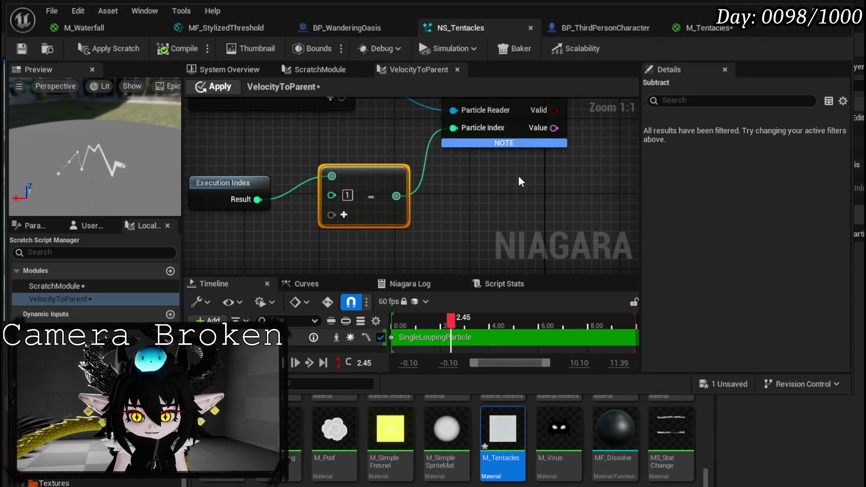
drag(519, 175, 450, 246)
mouse_move(433, 136)
mouse_down()
mouse_move(381, 118)
mouse_move(423, 159)
mouse_move(367, 174)
mouse_move(347, 225)
mouse_up()
scroll(367, 174, down, 2)
mouse_move(394, 185)
mouse_down()
mouse_move(493, 126)
mouse_move(496, 105)
mouse_up()
drag(416, 111, 621, 137)
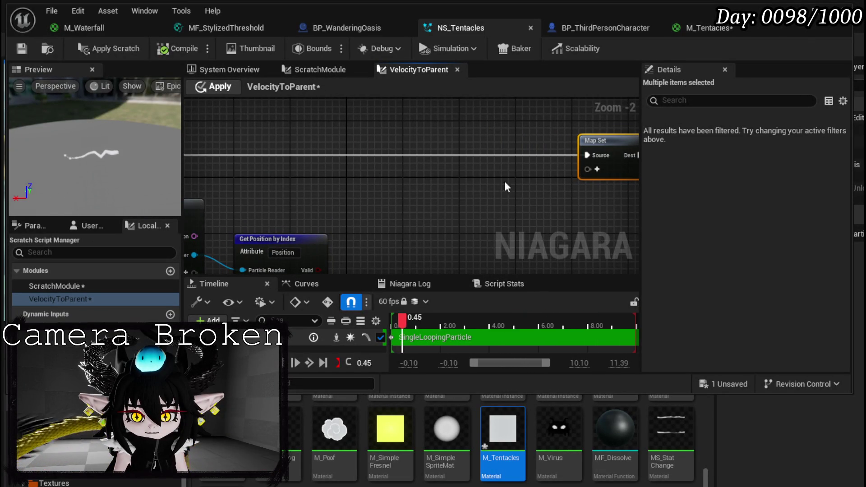
Add a Position output pin named ParentPosition to the Map Set node.
drag(506, 187, 373, 163)
click(429, 155)
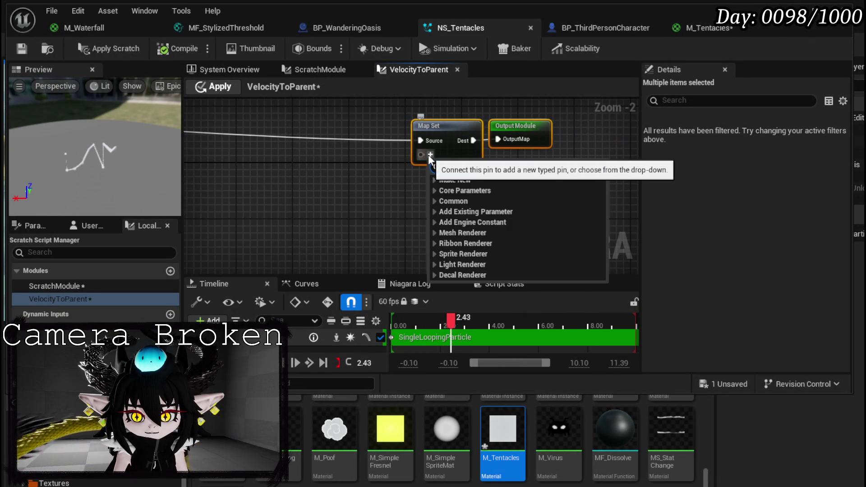
text(position)
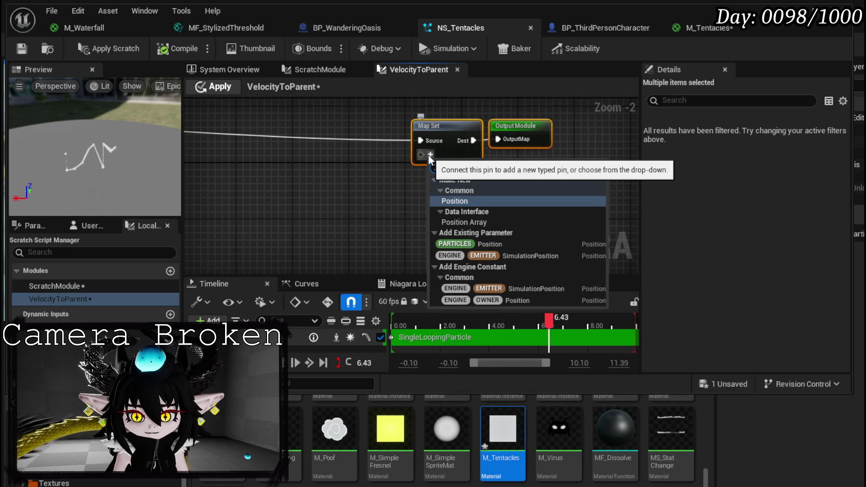
click(471, 200)
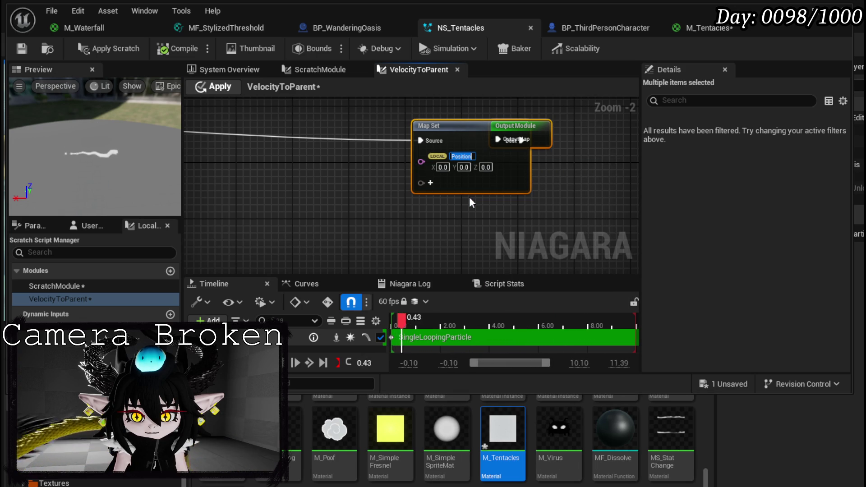
text(ParentPosition)
key(Return)
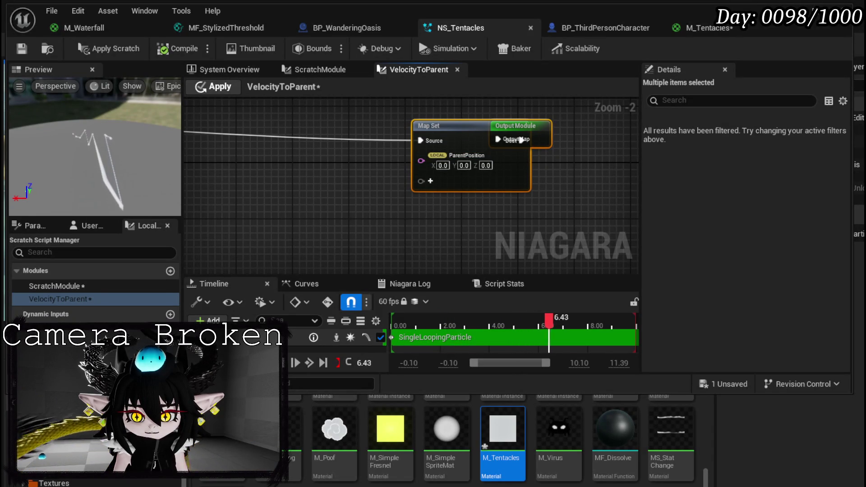
Add a float DistanceToParent pin and wire Get Position by Index Value into ParentPosition.
click(427, 180)
text(float)
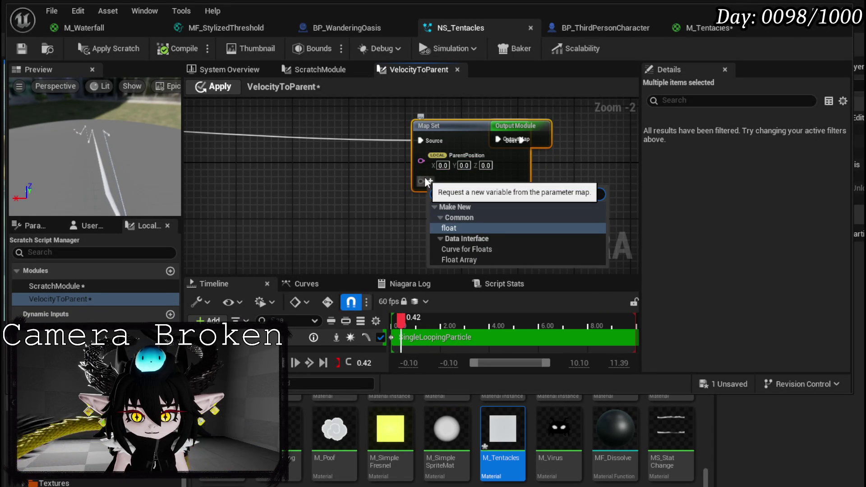
click(460, 226)
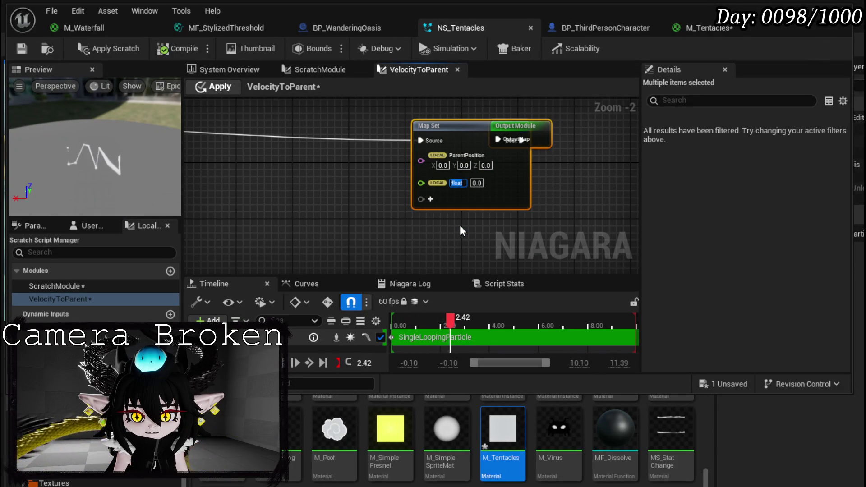
text(Dista)
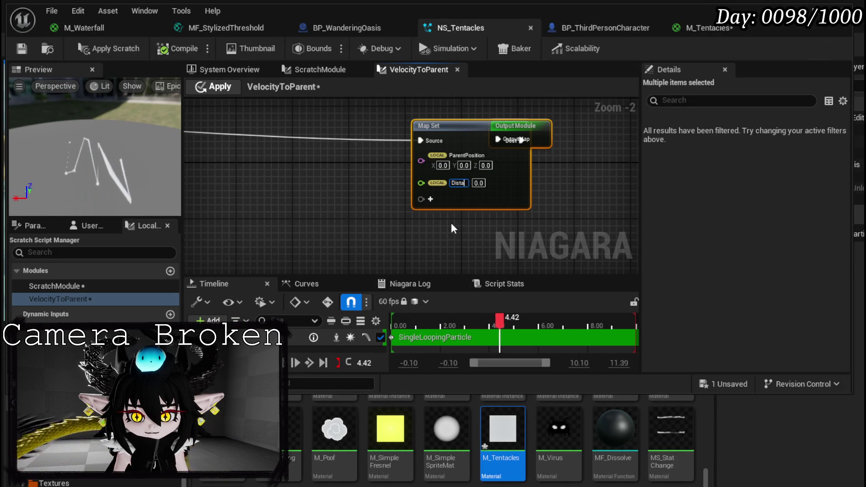
text(nceToParent)
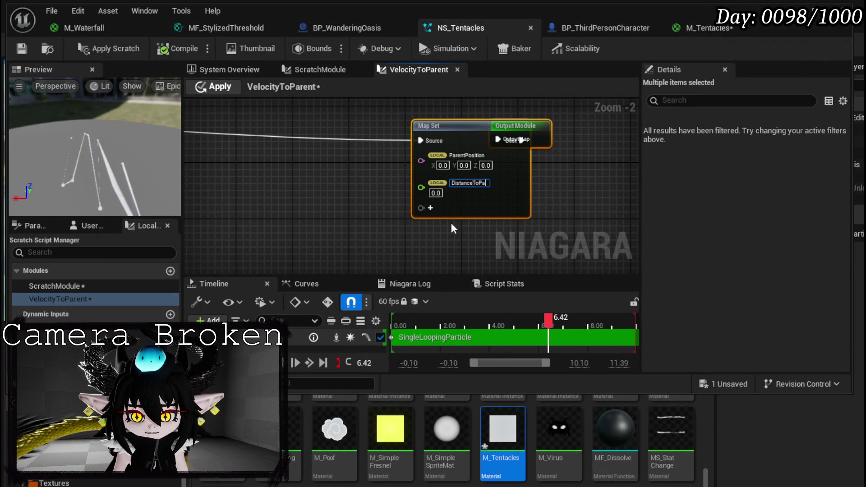
key(Return)
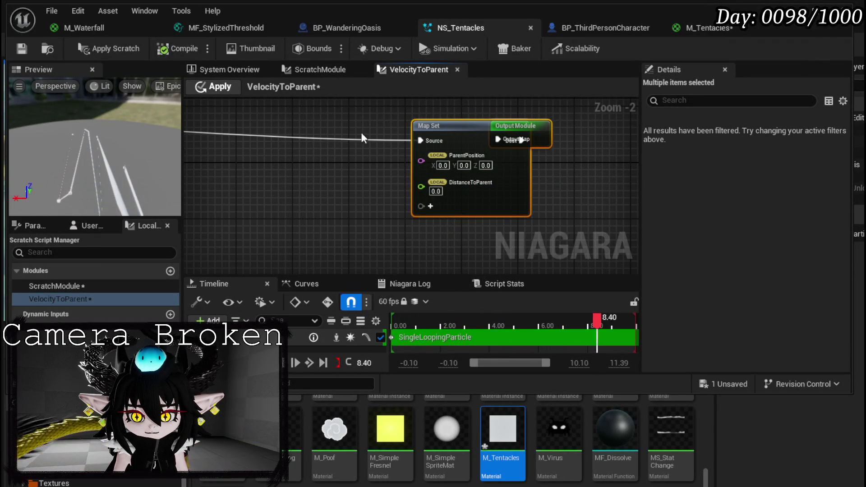
drag(373, 128, 473, 150)
mouse_move(279, 216)
mouse_down()
mouse_move(537, 106)
mouse_move(567, 204)
mouse_move(561, 185)
mouse_up()
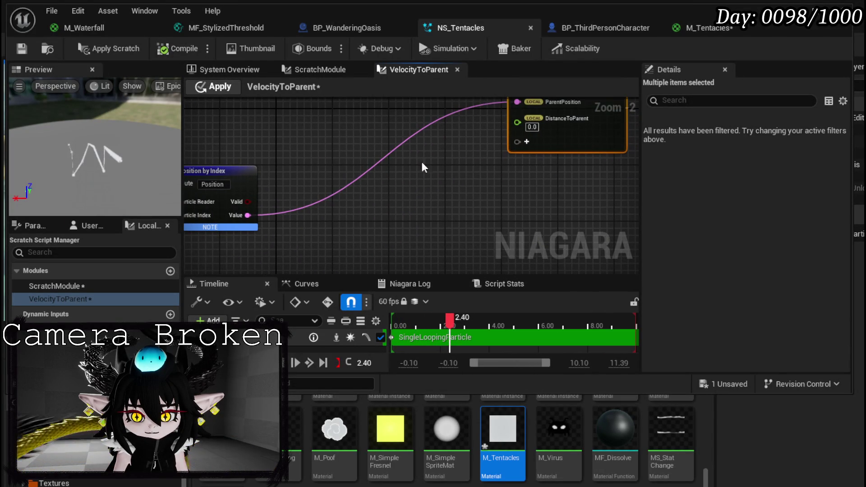
Add a Distance node comparing the upstream and particle positions, with Result feeding DistanceToParent.
right_click(381, 172)
text(distance)
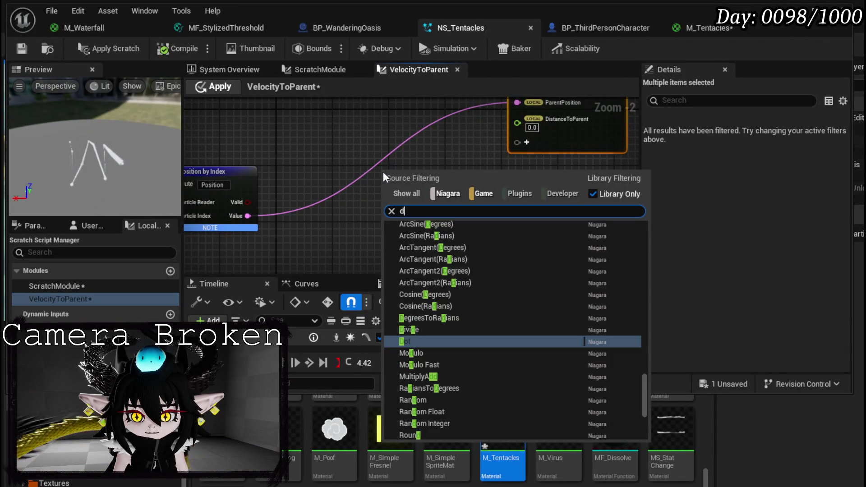
key(Return)
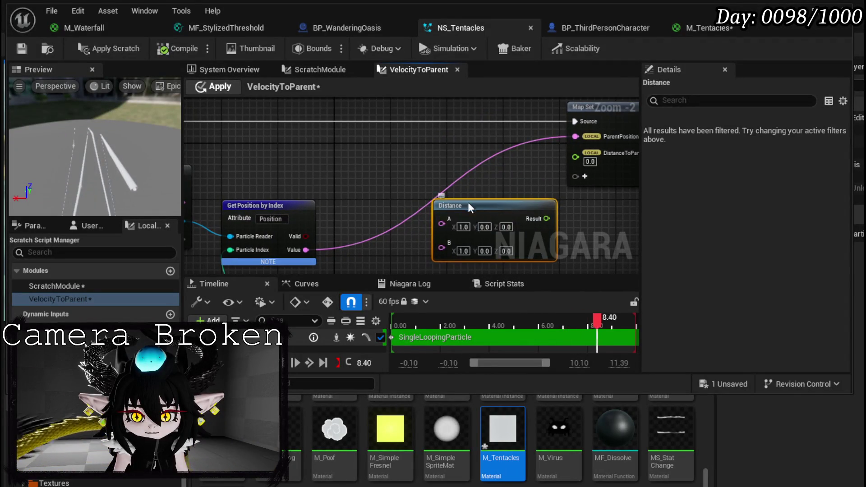
drag(461, 204, 364, 149)
drag(261, 165, 357, 156)
mouse_move(276, 192)
mouse_down()
mouse_move(312, 175)
mouse_move(437, 153)
mouse_up()
mouse_move(400, 241)
mouse_down()
mouse_move(467, 182)
mouse_move(437, 171)
mouse_up()
drag(346, 160, 535, 154)
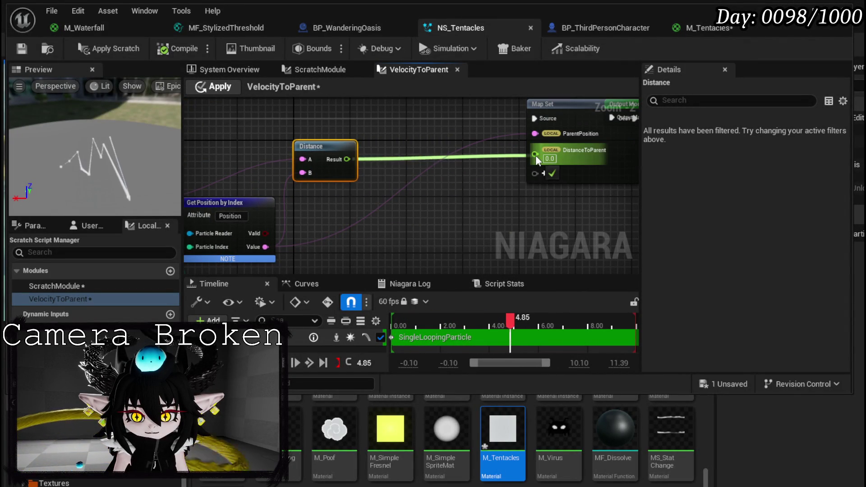
Save the module and system changes.
click(18, 49)
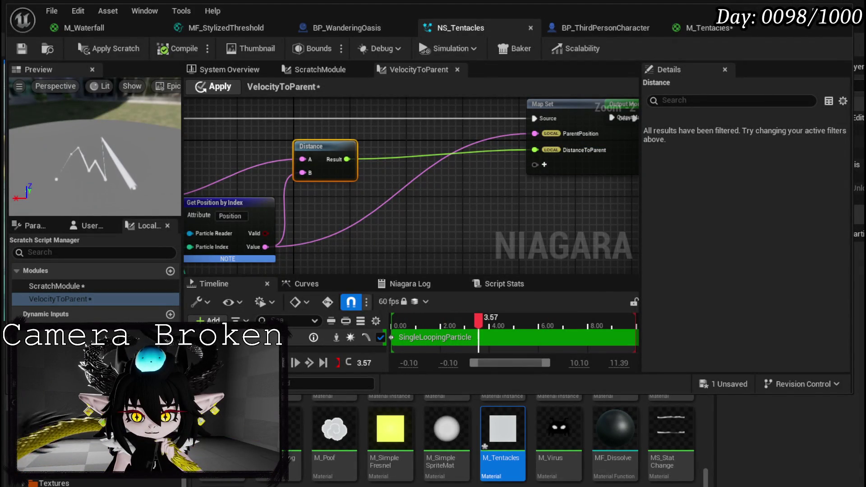
mouse_move(424, 221)
mouse_down()
mouse_move(435, 138)
mouse_move(230, 224)
mouse_move(507, 168)
mouse_move(295, 164)
mouse_move(593, 158)
mouse_up()
drag(361, 187, 360, 147)
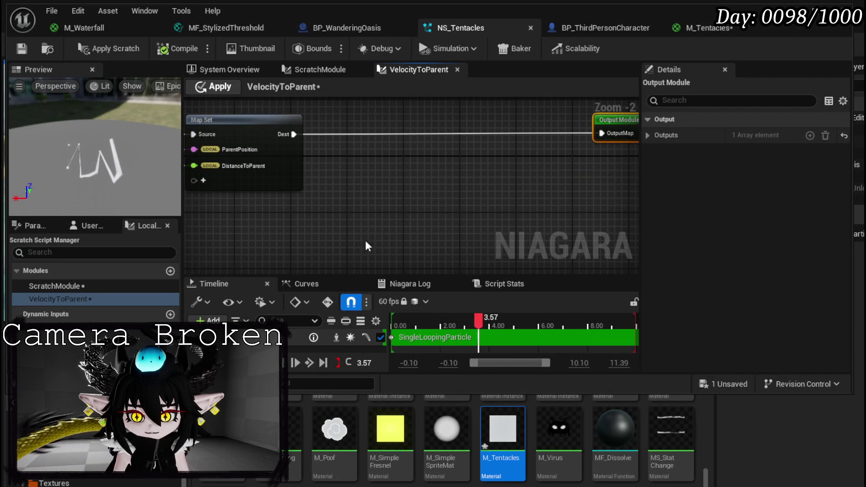
Create a Parameter Map Get node wired from the Map Set's output map.
drag(354, 261, 308, 260)
drag(249, 133, 304, 243)
text(get)
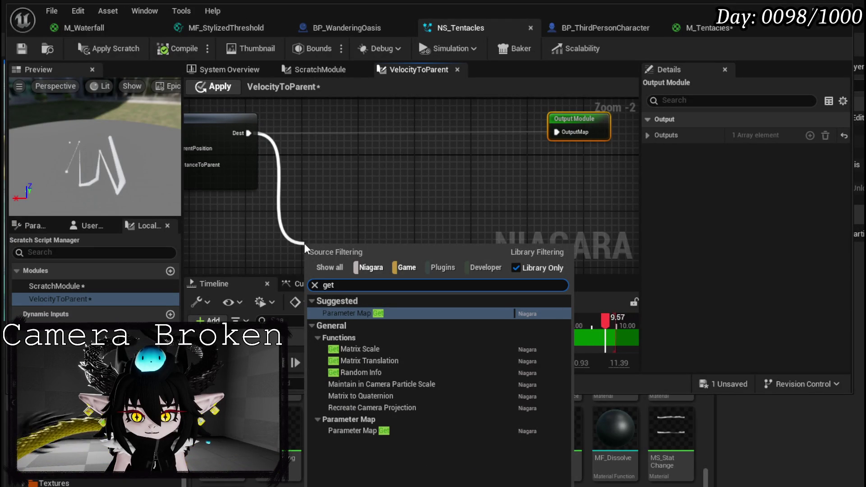
key(Escape)
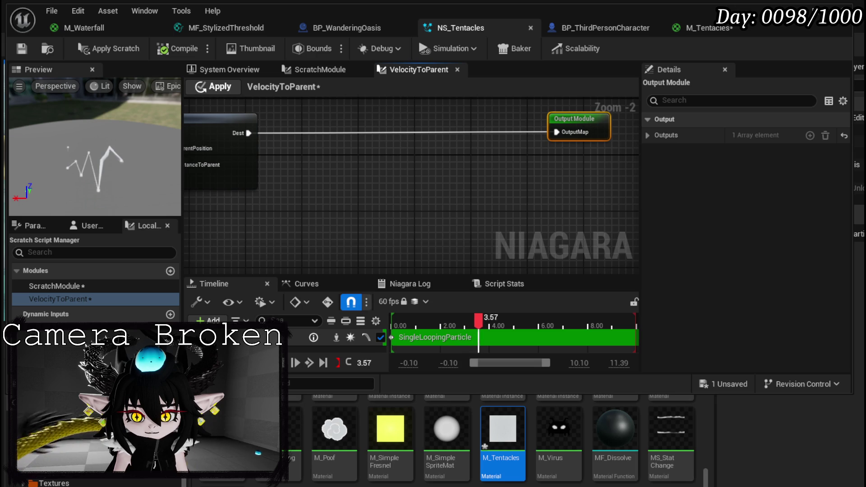
drag(321, 202, 341, 190)
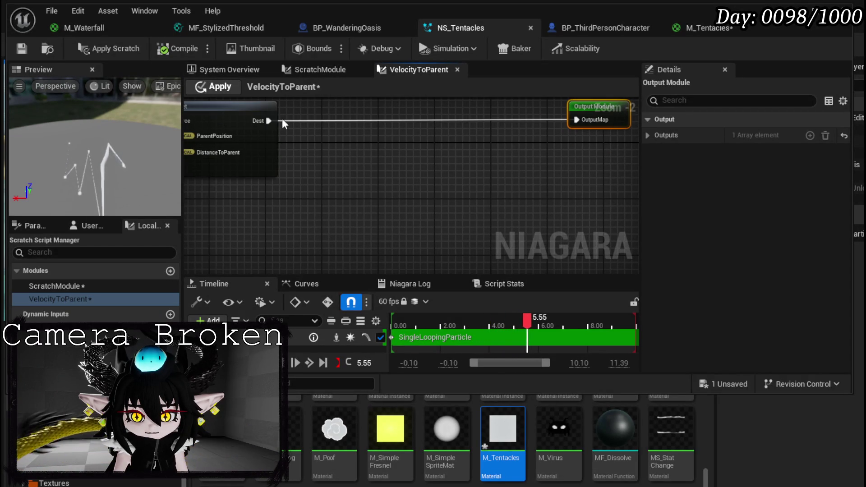
drag(267, 119, 339, 198)
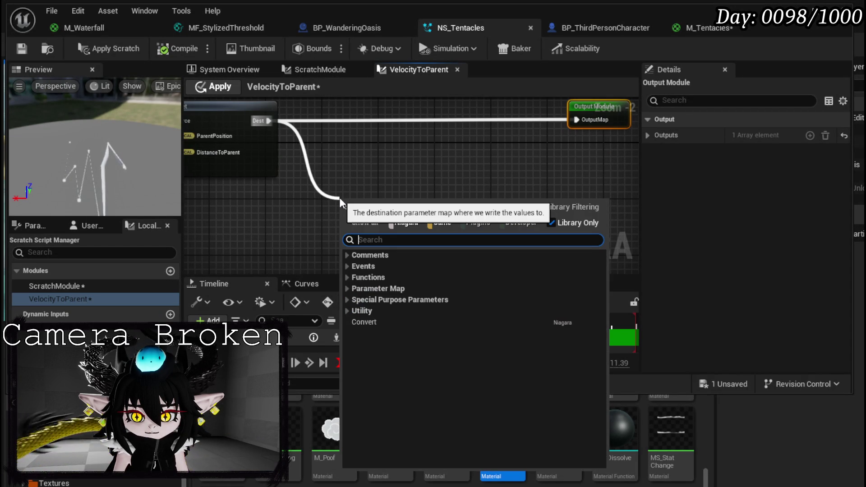
text(get)
key(Return)
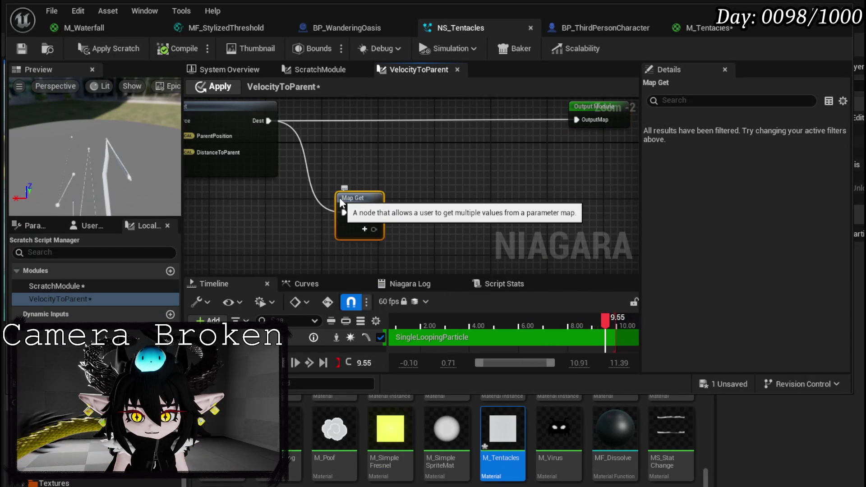
mouse_move(339, 197)
mouse_down()
mouse_move(191, 185)
mouse_move(194, 176)
mouse_up()
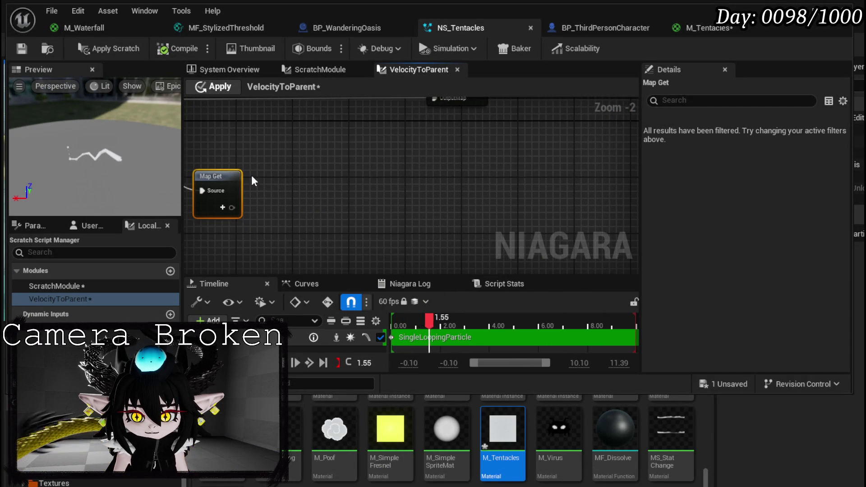
Add a second Map Set node and arrange it and the Map Get near the Output Module.
right_click(337, 154)
text(set)
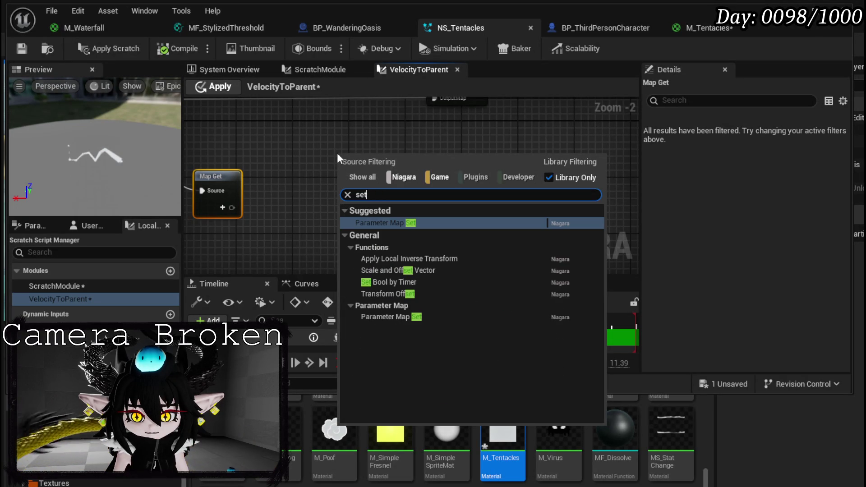
click(423, 223)
mouse_move(455, 102)
mouse_down()
mouse_move(403, 151)
mouse_move(604, 149)
mouse_up()
mouse_move(348, 212)
mouse_down()
mouse_move(429, 188)
mouse_move(526, 135)
mouse_move(515, 143)
mouse_up()
mouse_move(290, 212)
mouse_down()
mouse_move(302, 170)
mouse_move(359, 166)
mouse_move(298, 171)
mouse_move(255, 142)
mouse_up()
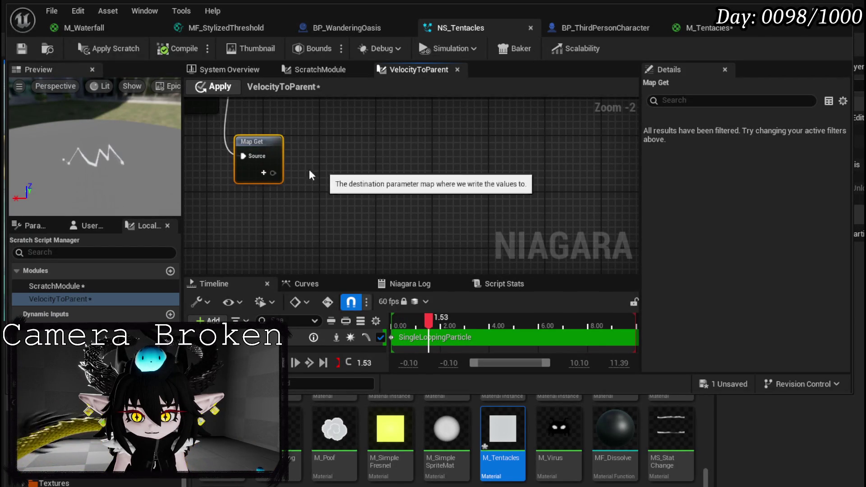
Read Velocity, DistanceToParent and ParentPosition in the Map Get node.
click(264, 173)
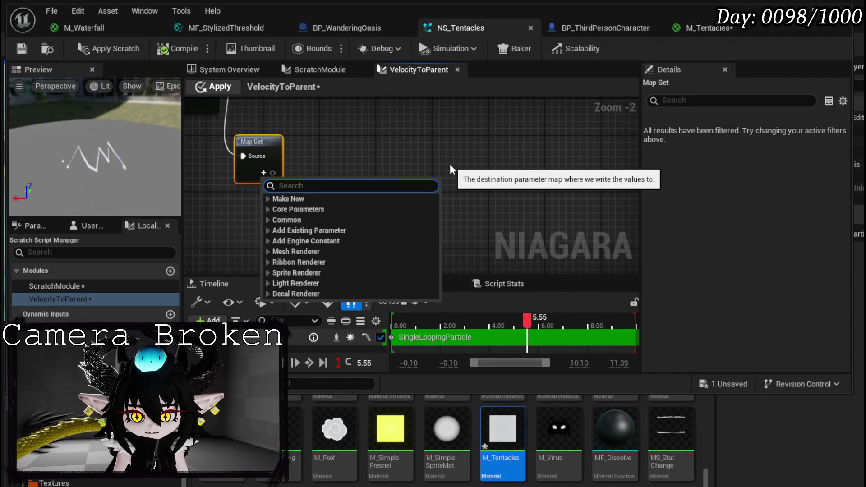
text(Veloci)
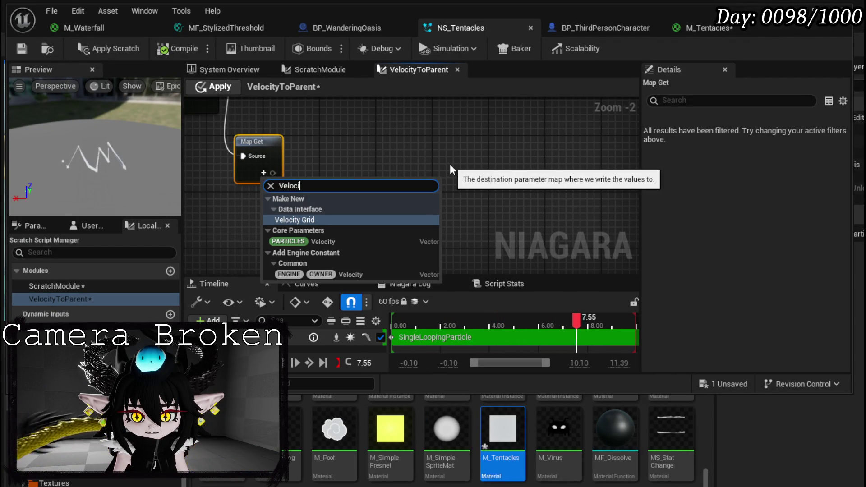
click(323, 241)
drag(346, 226, 269, 184)
click(300, 153)
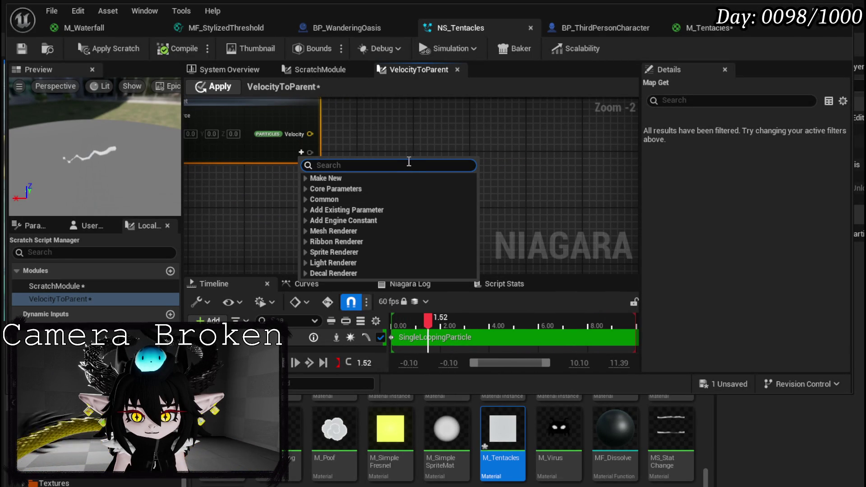
text(Dista)
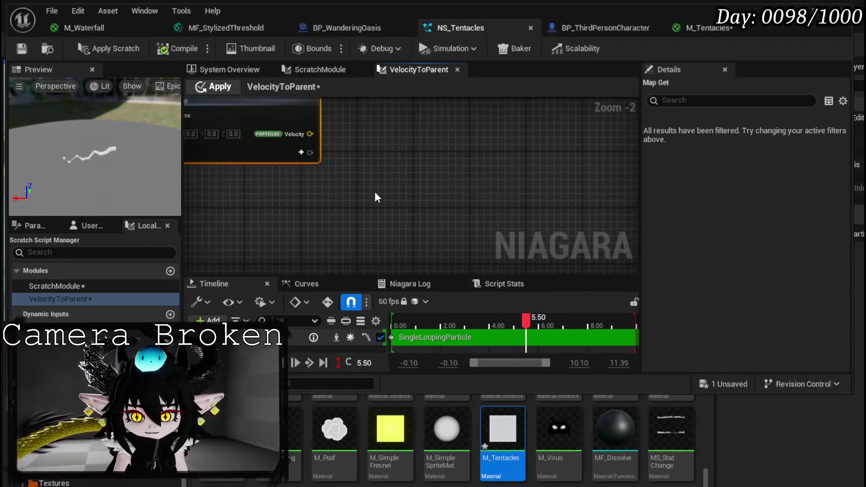
click(374, 189)
click(301, 171)
text(Paren)
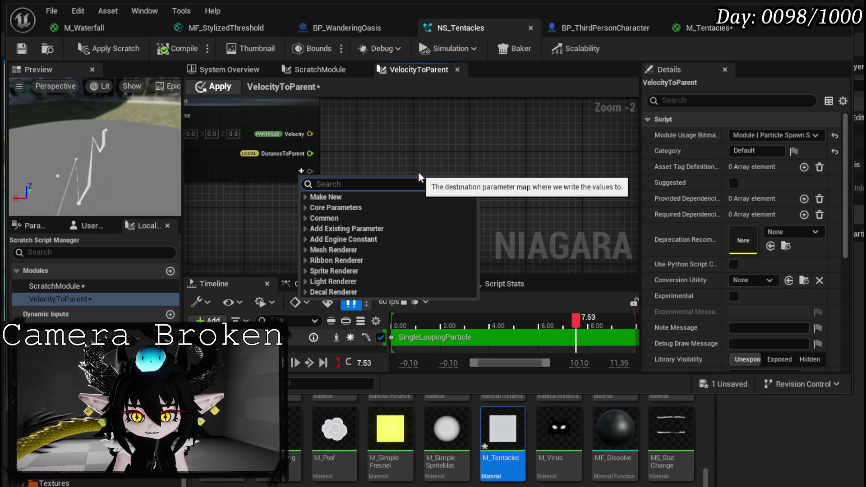
key(Return)
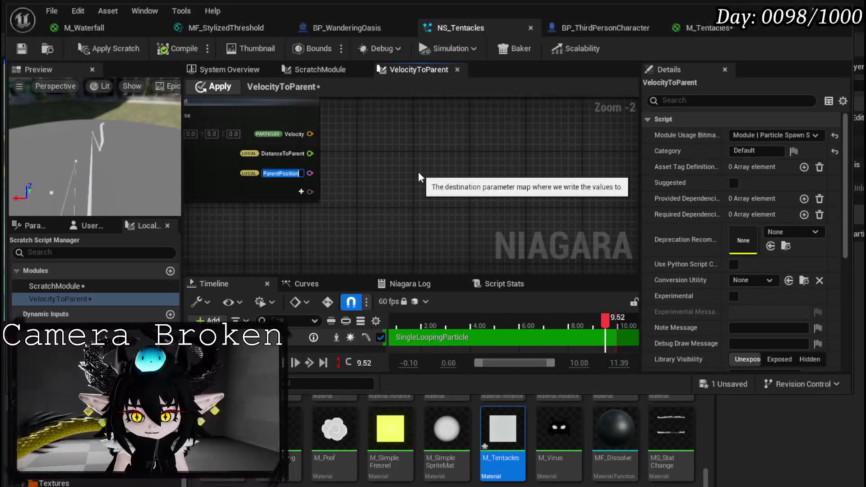
click(403, 192)
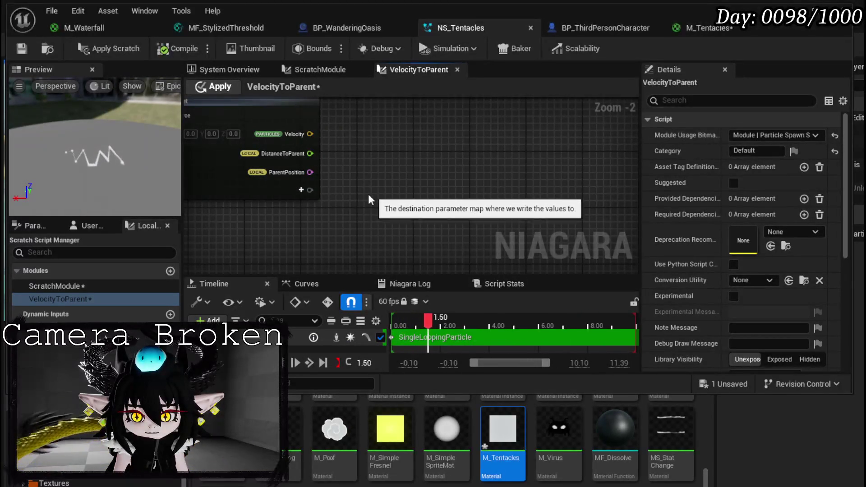
Add float input pins FlySpeed and MaxDistance to the Map Get node.
click(301, 190)
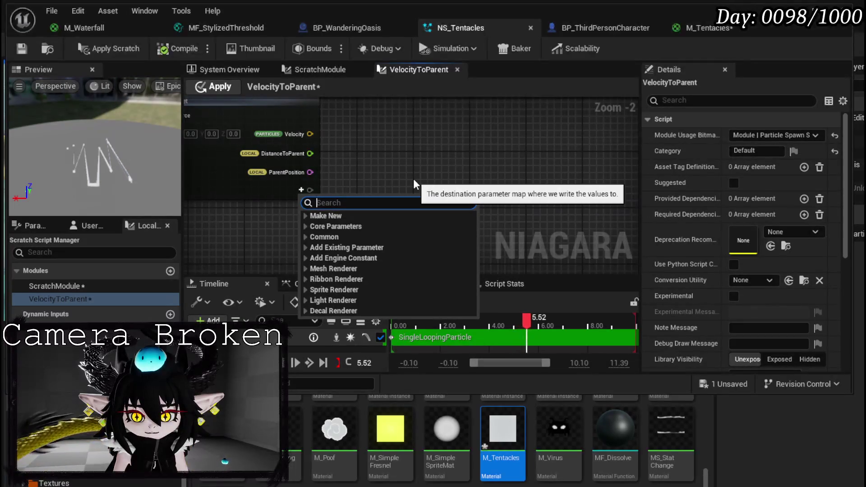
text(Flo)
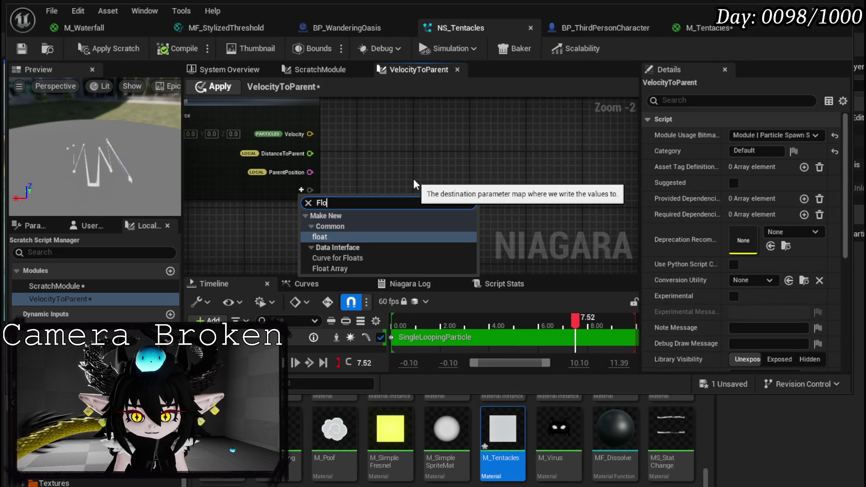
click(335, 237)
text(FlySpeed)
key(Return)
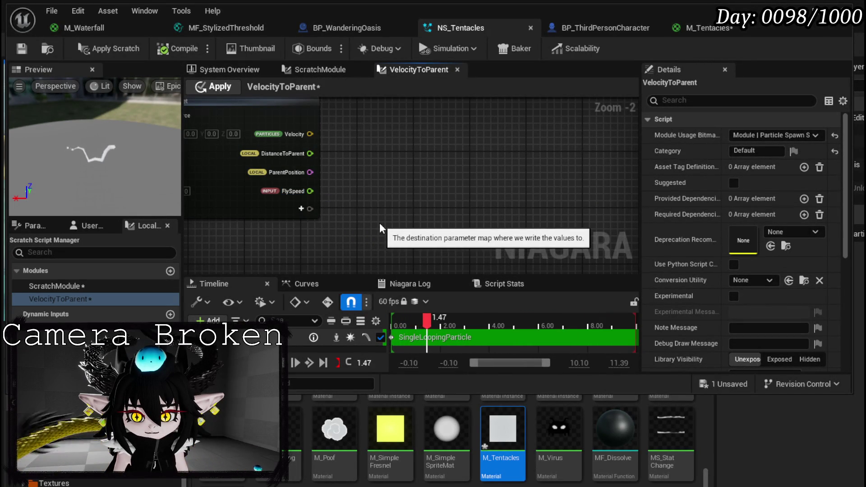
click(304, 212)
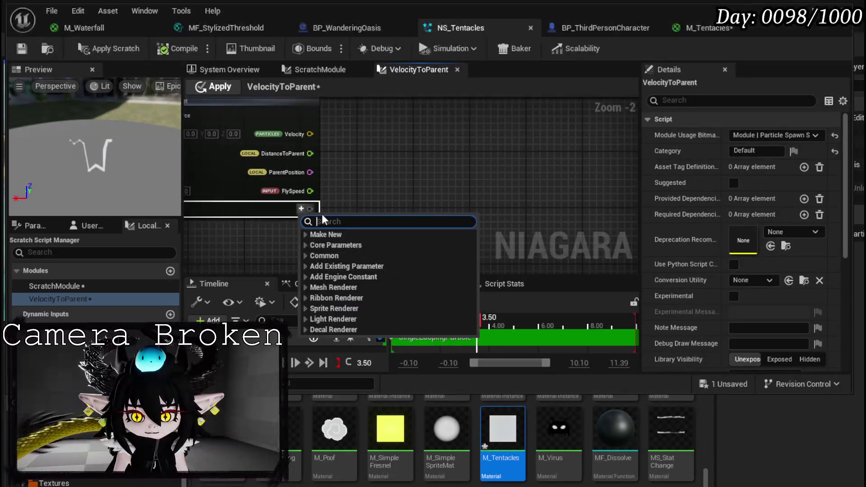
text(Float)
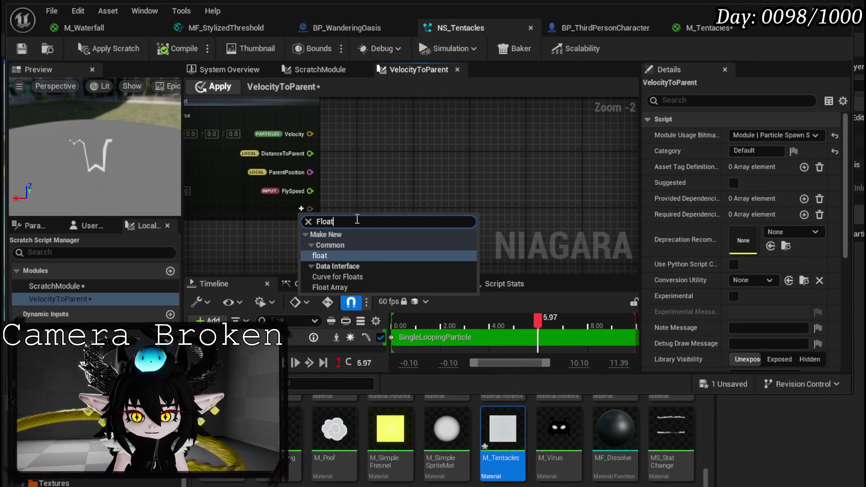
key(Return)
text(MaxDistance)
key(Return)
scroll(339, 185, down, 2)
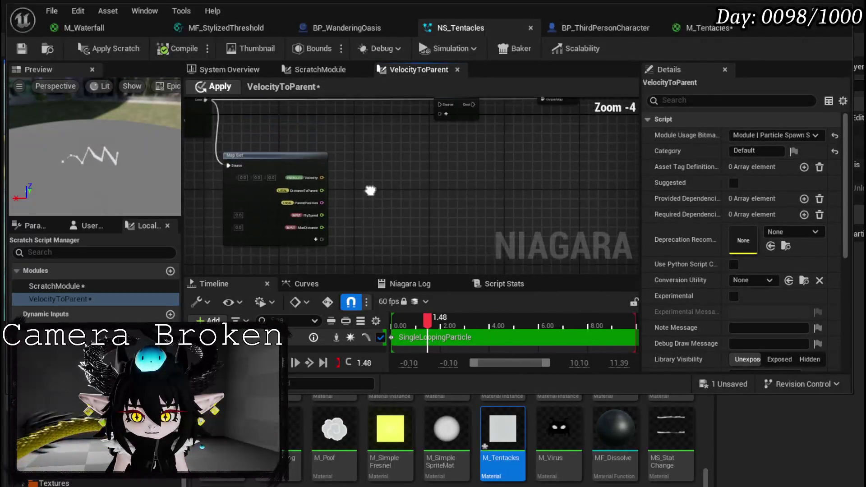
Add a Select node with a bool Selector and Vector values.
drag(275, 157, 229, 153)
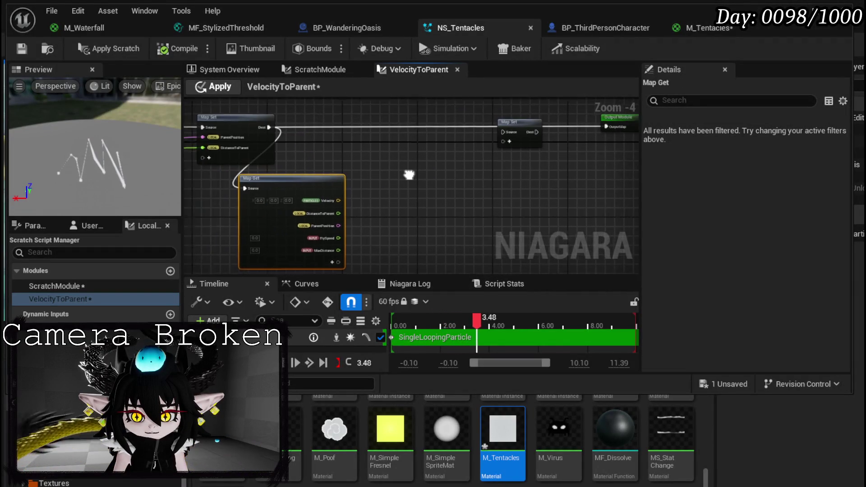
right_click(424, 171)
text(select)
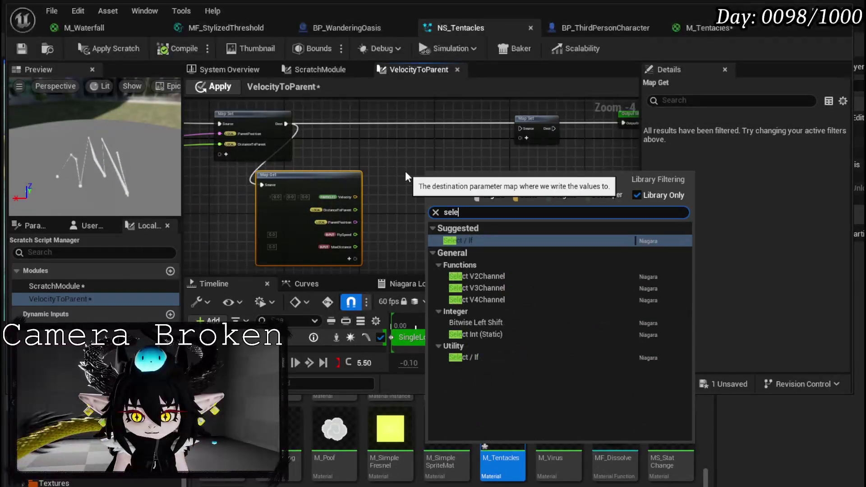
key(Return)
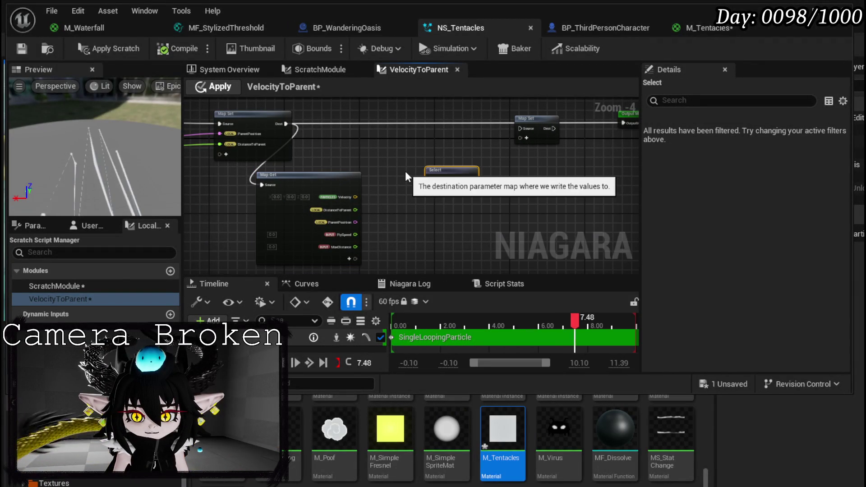
scroll(402, 171, up, 4)
click(502, 192)
click(523, 229)
scroll(432, 167, down, 3)
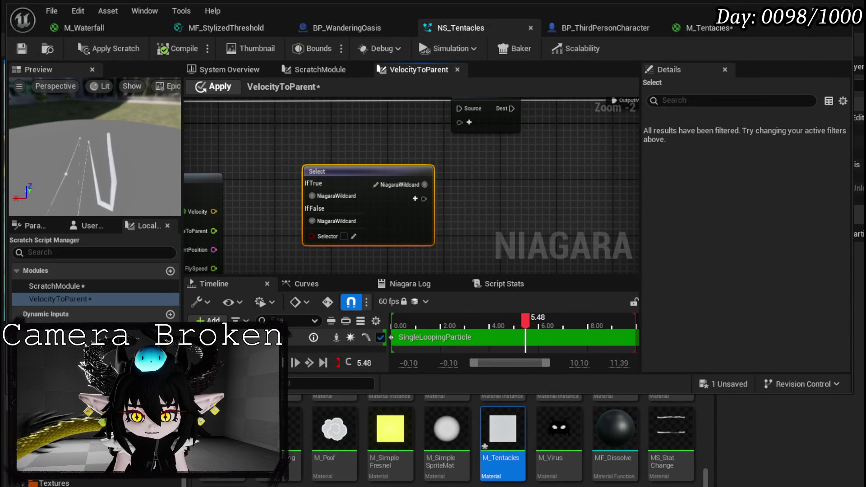
click(375, 184)
text(Vec)
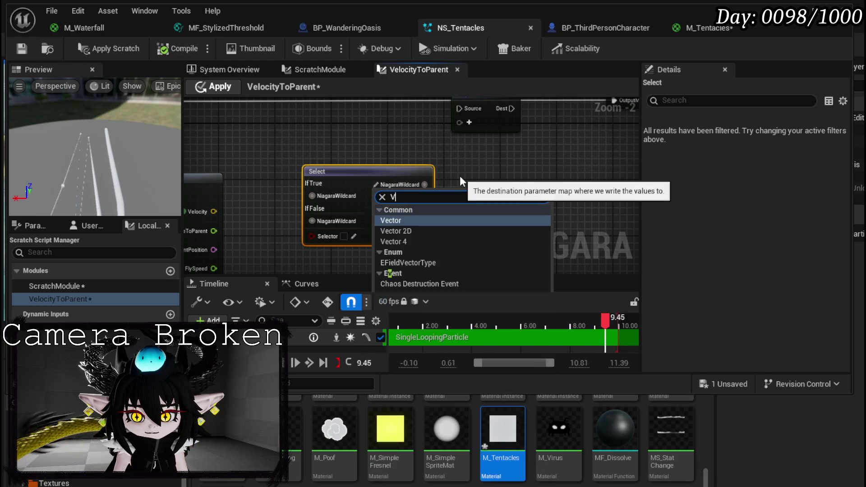
click(397, 220)
Connect Map Set Dest to the Output Module's OutputMap and tidy the nodes.
mouse_move(401, 185)
mouse_down()
mouse_move(389, 161)
mouse_move(442, 141)
mouse_up()
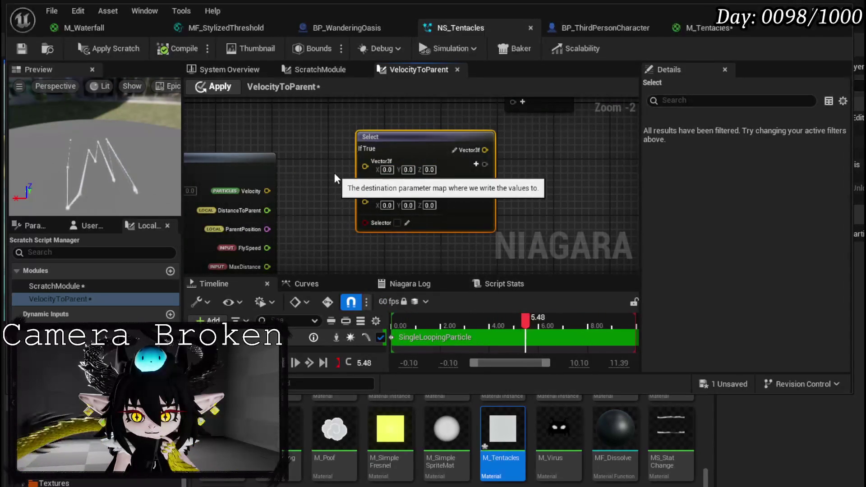
mouse_move(448, 144)
mouse_down()
mouse_move(464, 204)
mouse_move(487, 159)
mouse_move(478, 167)
mouse_up()
mouse_move(422, 172)
mouse_down()
mouse_move(238, 138)
mouse_move(549, 152)
mouse_move(534, 145)
mouse_move(611, 140)
mouse_up()
drag(516, 147, 554, 145)
drag(364, 146, 492, 141)
click(417, 148)
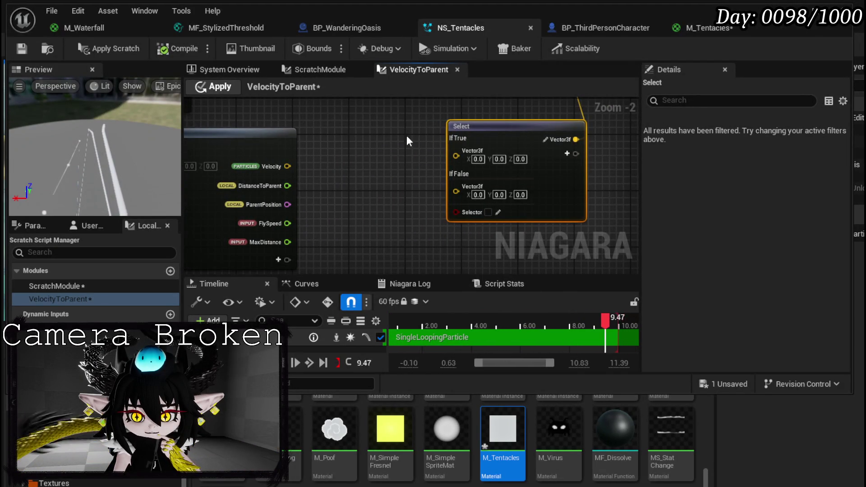
drag(405, 131, 497, 138)
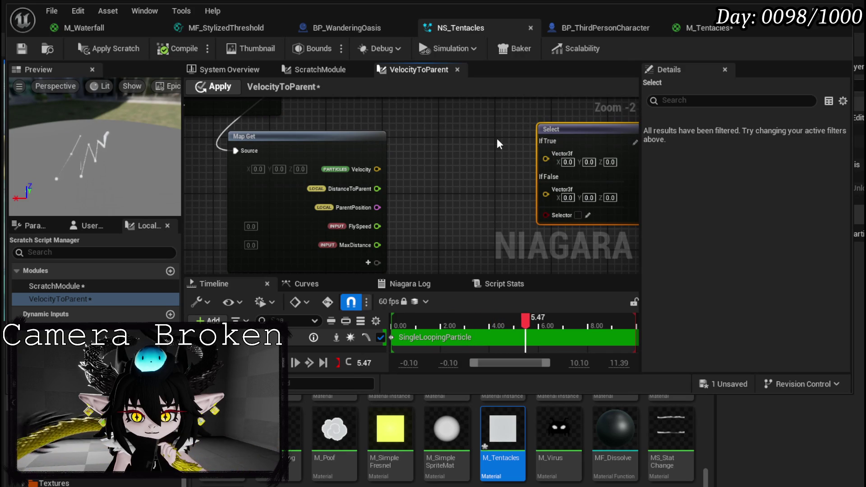
drag(470, 162, 390, 152)
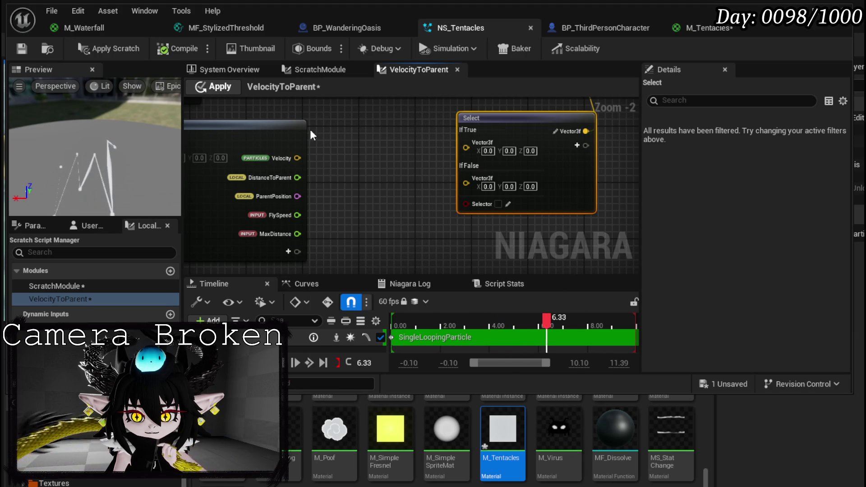
Add a Greater Than node comparing DistanceToParent to MaxDistance and driving the Select's Selector.
right_click(309, 129)
text(greater)
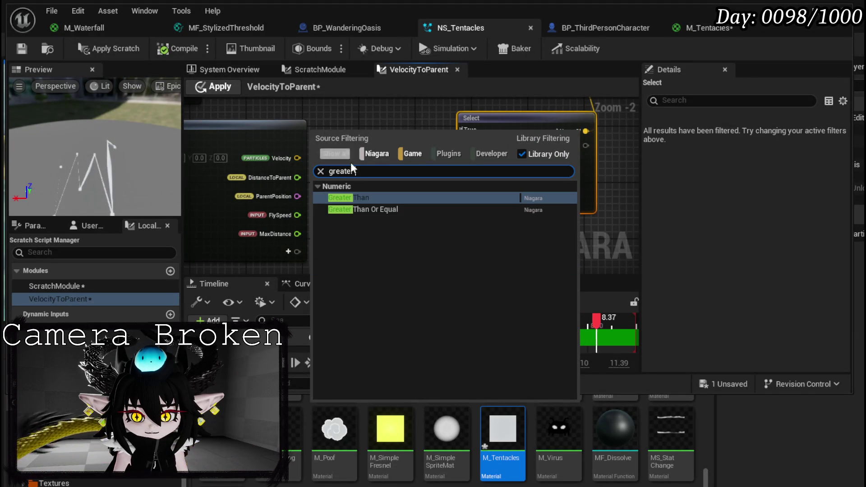
click(361, 197)
drag(342, 137, 364, 149)
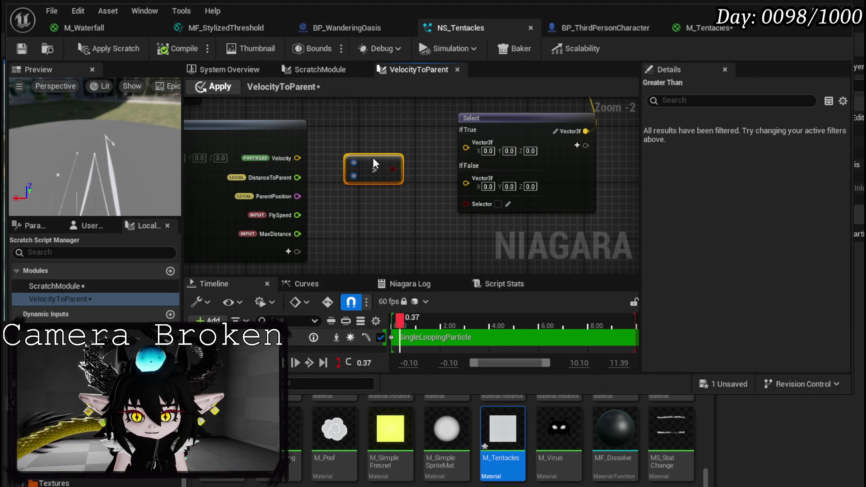
drag(297, 178, 353, 162)
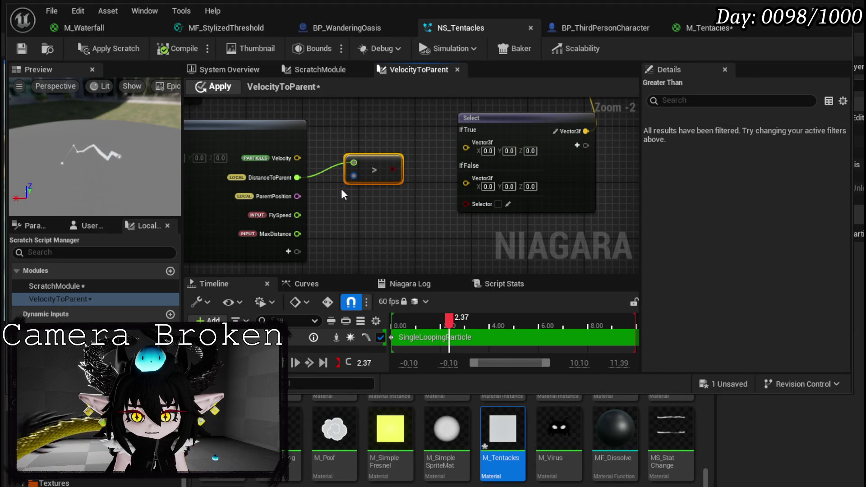
drag(297, 234, 354, 175)
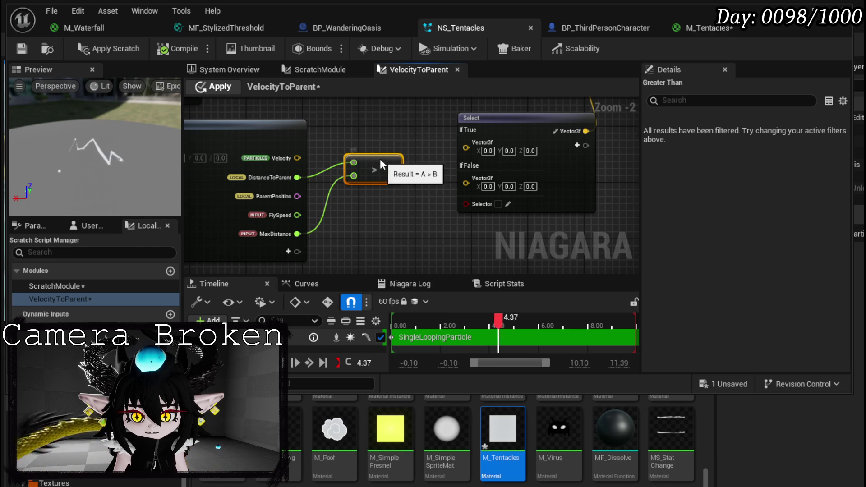
mouse_move(392, 169)
mouse_down()
mouse_move(466, 203)
mouse_move(378, 200)
mouse_up()
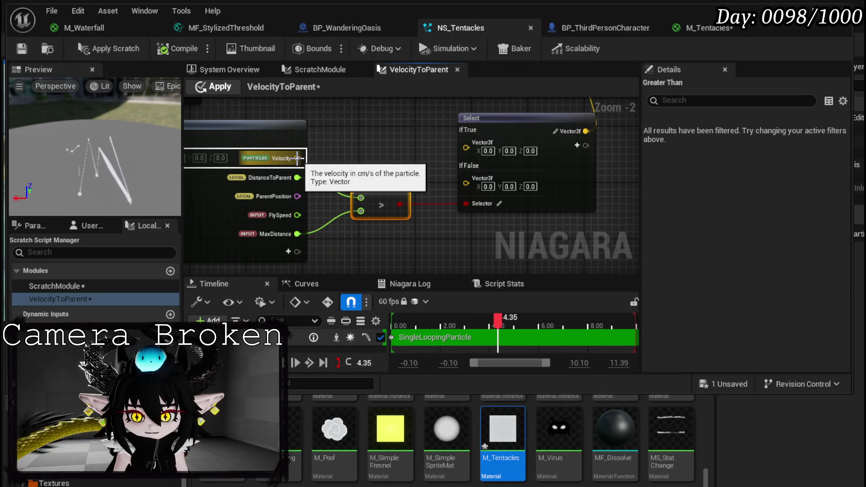
Wire the particle Velocity into the Select's If False value.
drag(298, 158, 465, 178)
drag(516, 129, 534, 132)
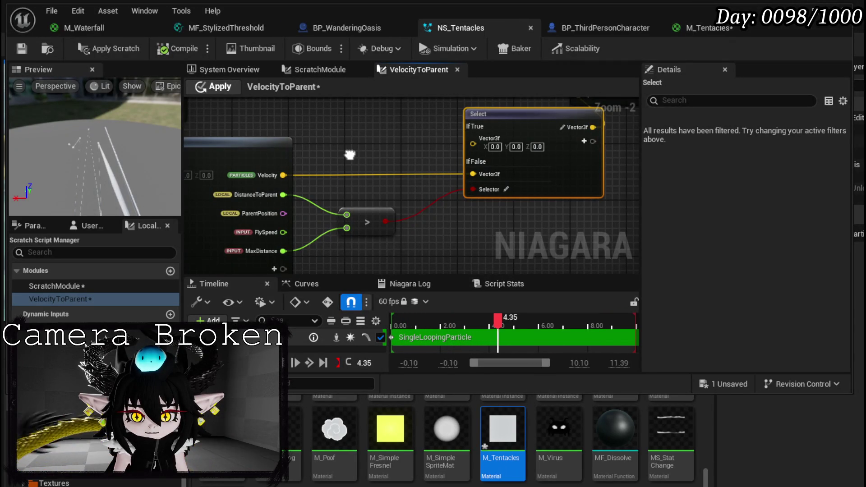
drag(349, 154, 349, 149)
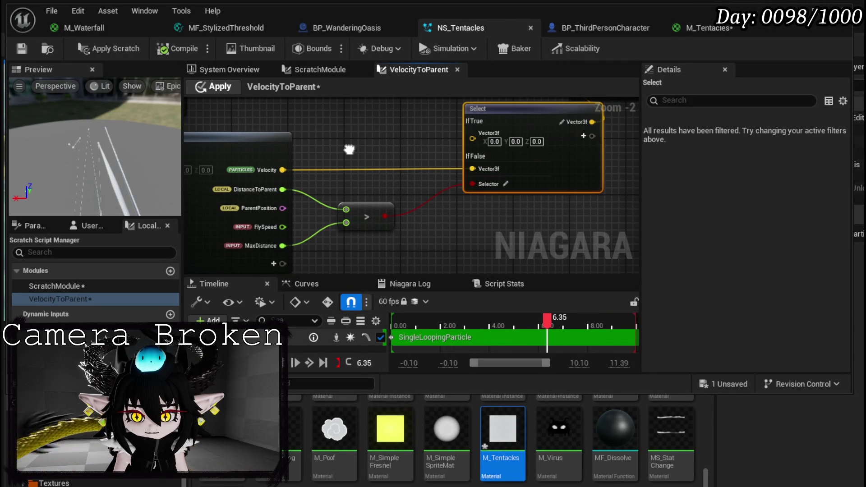
drag(349, 149, 359, 126)
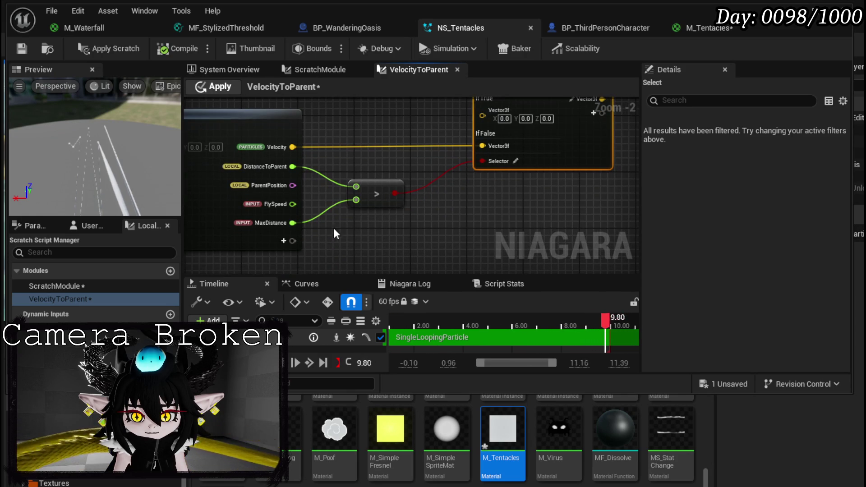
click(284, 241)
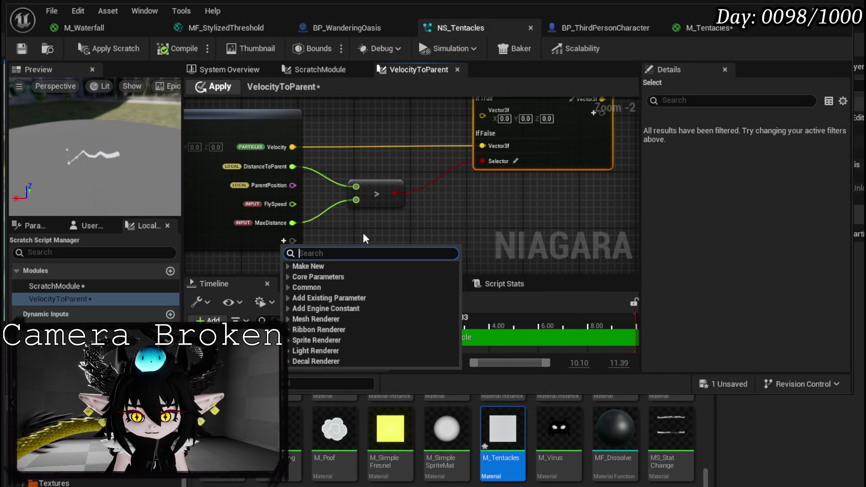
Read particle Position, subtract it from ParentPosition, and normalize the difference.
text(position)
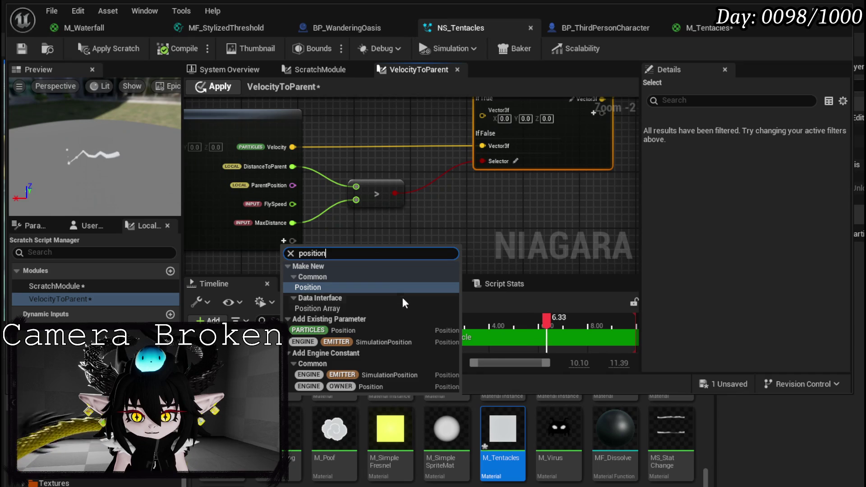
click(333, 331)
drag(292, 185, 364, 232)
text(-)
key(Return)
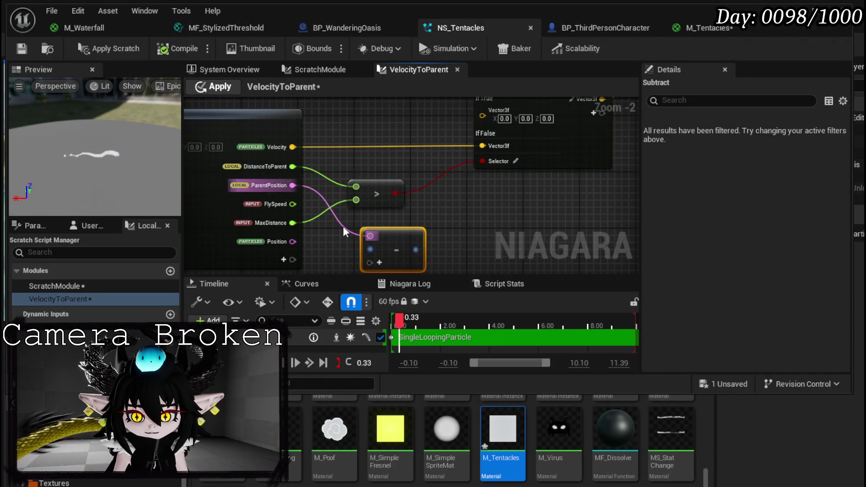
mouse_move(280, 222)
mouse_down()
mouse_move(364, 232)
mouse_move(437, 224)
mouse_up()
text(norma)
key(Return)
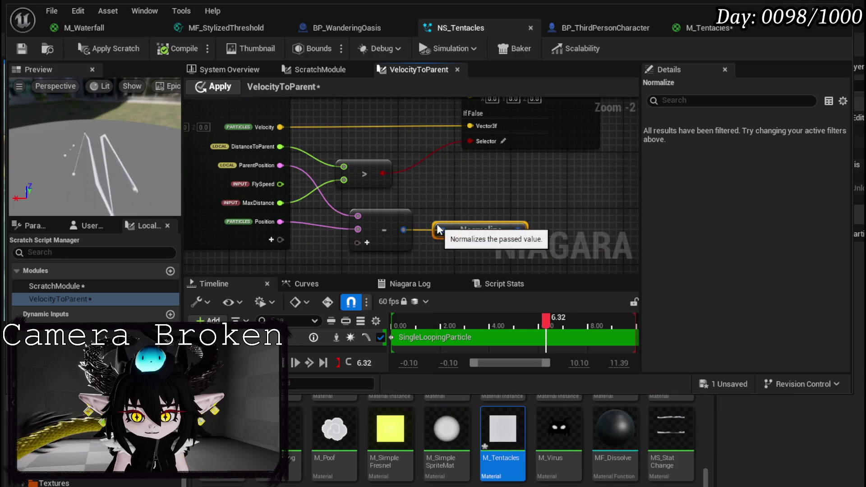
drag(459, 163, 406, 156)
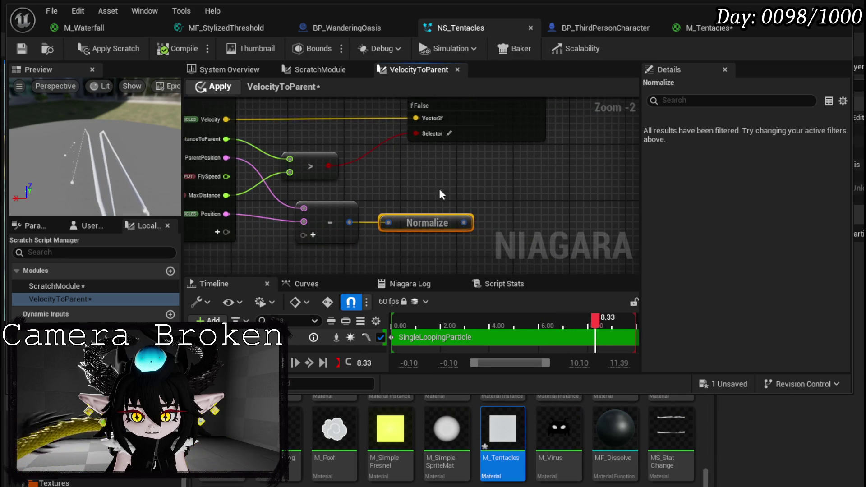
click(427, 205)
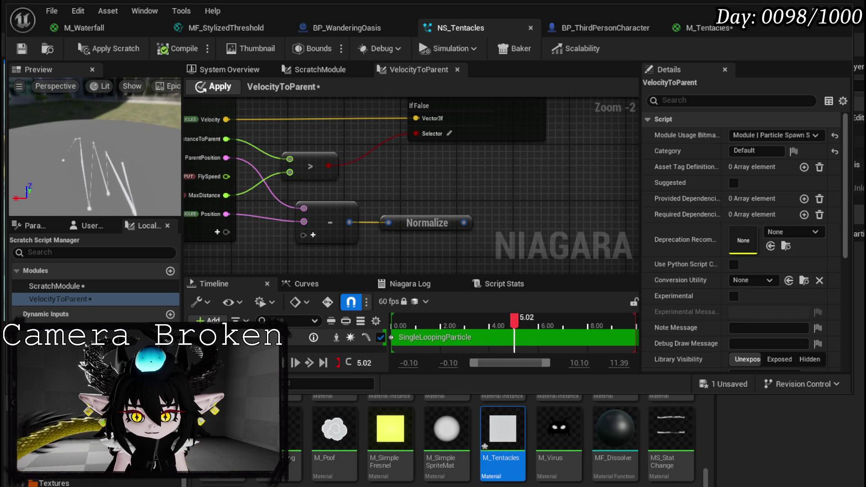
Shift the Select, Map Set and Output Module nodes to the right.
drag(437, 179, 357, 231)
scroll(357, 232, down, 3)
drag(316, 203, 470, 137)
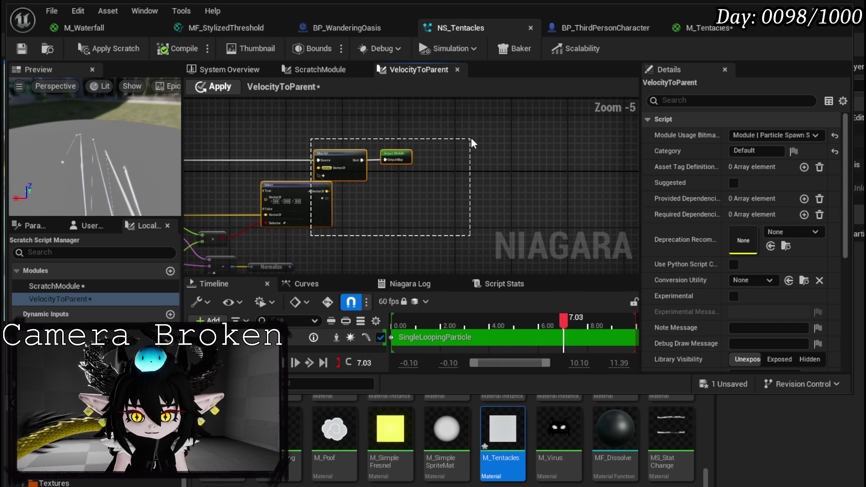
drag(341, 153, 414, 153)
click(460, 129)
drag(475, 155, 552, 156)
mouse_move(333, 145)
mouse_down()
mouse_move(353, 215)
mouse_move(425, 166)
mouse_move(445, 220)
mouse_move(413, 208)
mouse_move(386, 216)
mouse_up()
scroll(424, 165, up, 2)
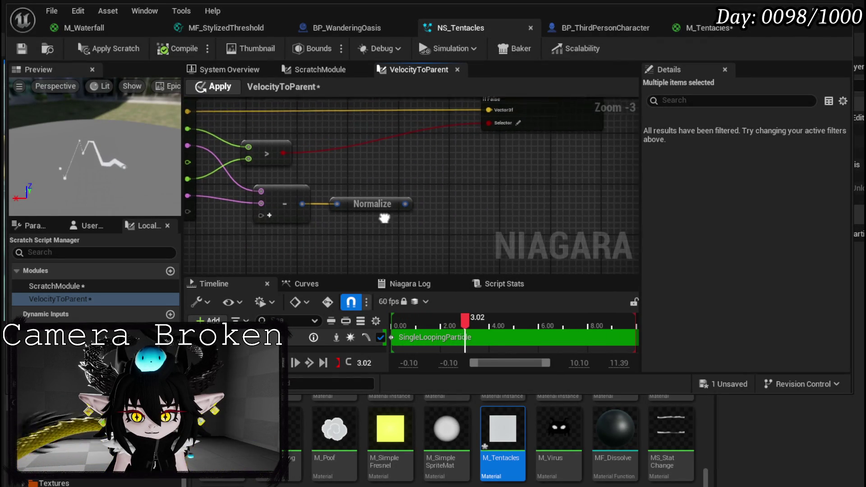
Add a Multiply node that scales the Normalize output by FlySpeed.
right_click(448, 165)
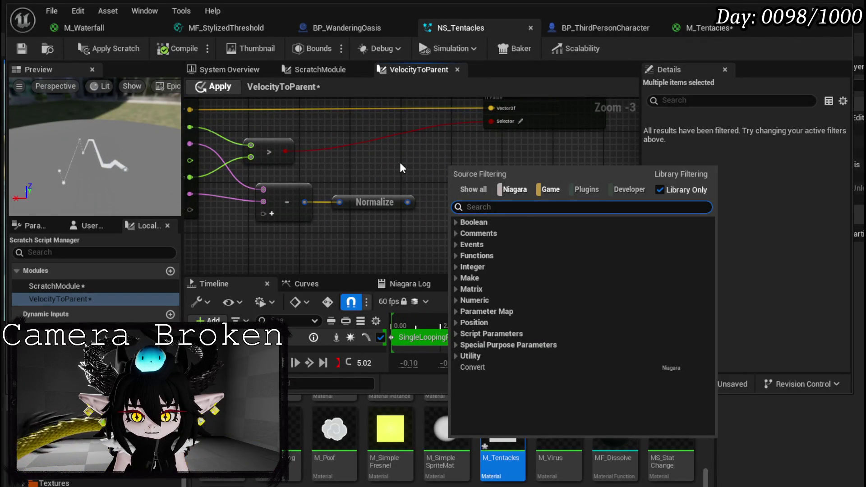
text(Multipl)
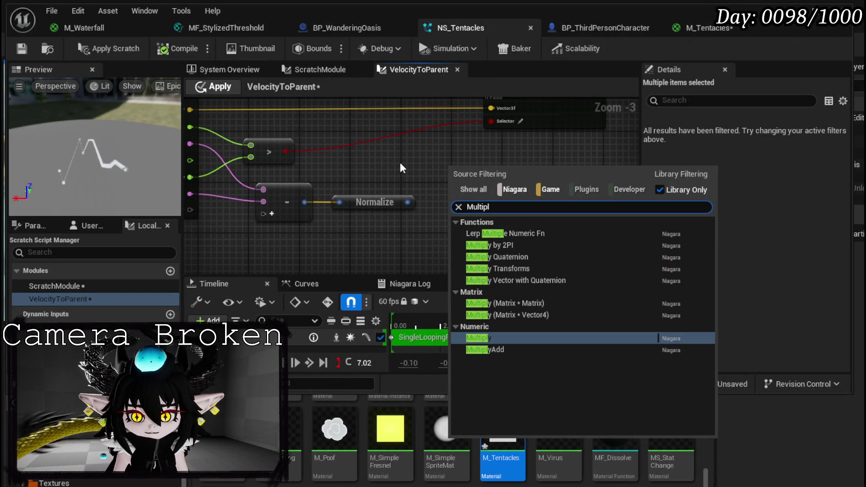
click(494, 338)
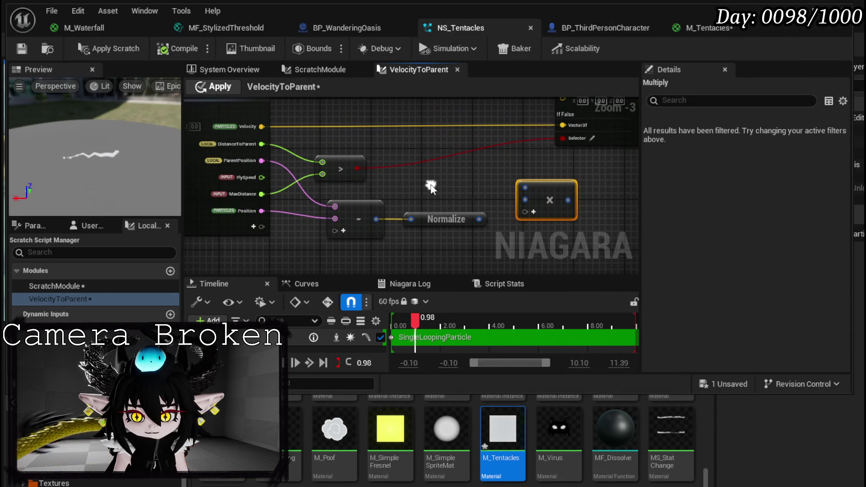
mouse_move(262, 177)
mouse_down()
mouse_move(510, 195)
mouse_move(501, 199)
mouse_move(525, 188)
mouse_up()
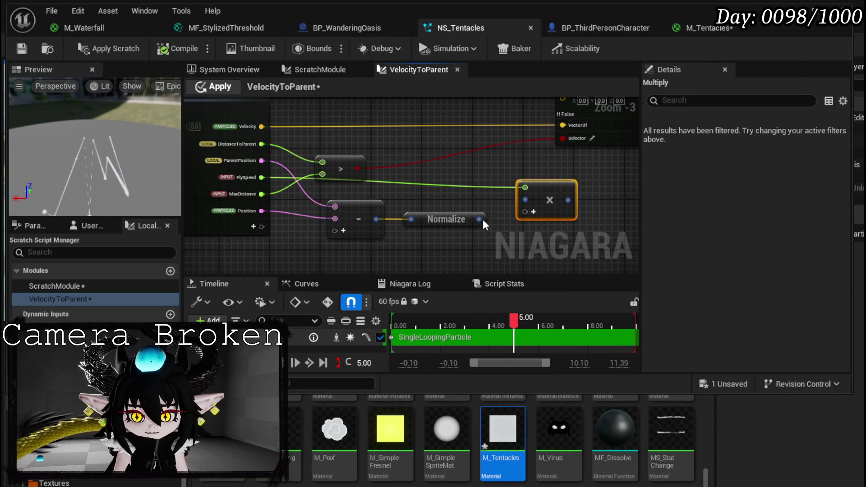
mouse_move(479, 219)
mouse_down()
mouse_move(512, 217)
mouse_move(525, 199)
mouse_move(408, 208)
mouse_move(425, 231)
mouse_move(418, 123)
mouse_up()
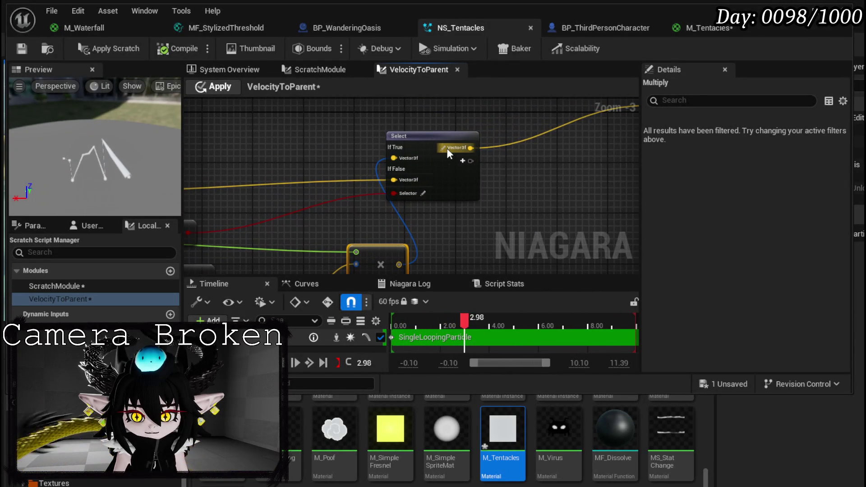
click(456, 149)
click(424, 136)
scroll(469, 198, down, 4)
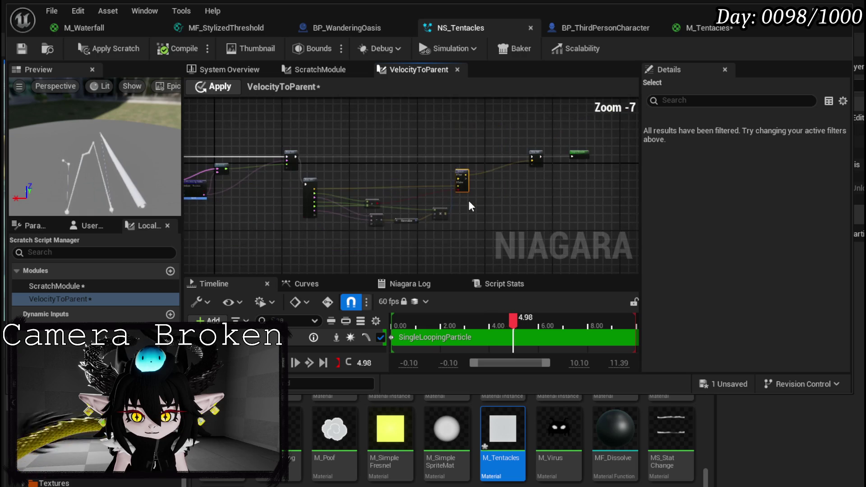
scroll(469, 202, up, 2)
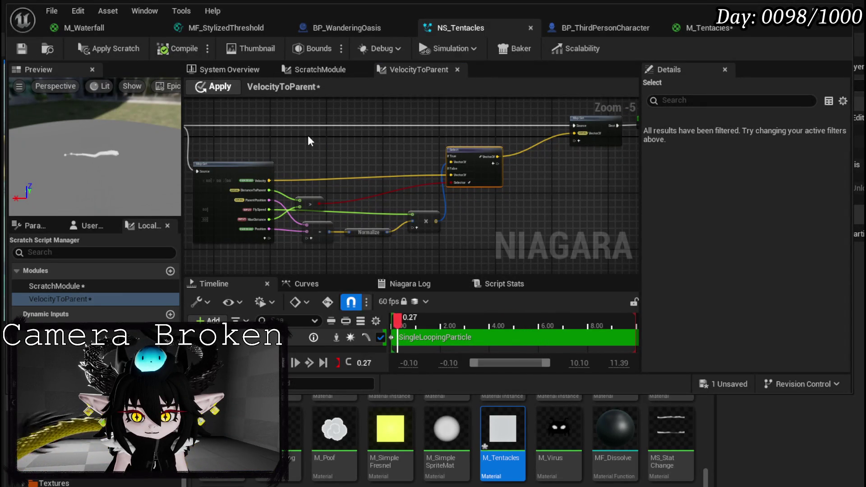
mouse_move(309, 137)
mouse_down()
mouse_move(387, 127)
mouse_move(389, 151)
mouse_up()
Add a Subtract node computing DistanceToParent minus MaxDistance.
right_click(388, 166)
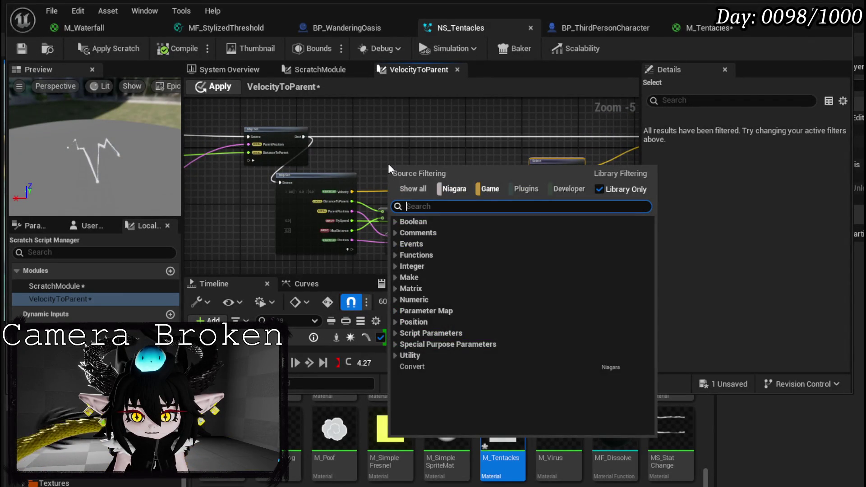
text(subtract)
key(Return)
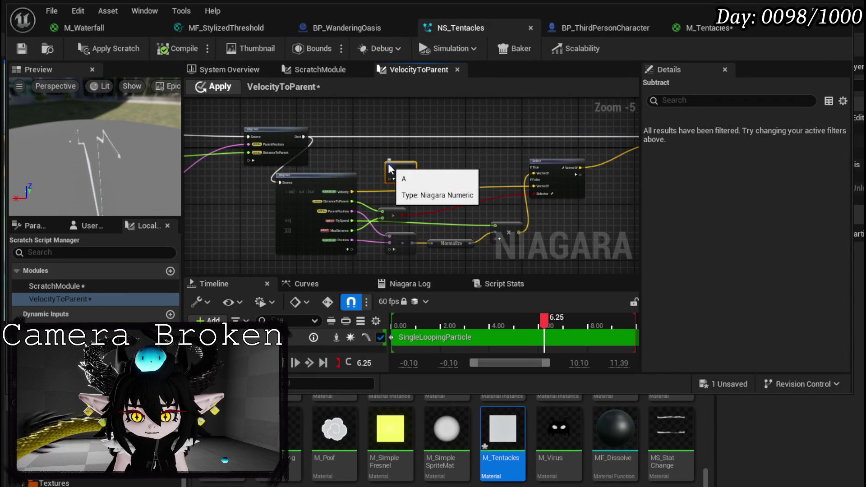
scroll(388, 168, up, 4)
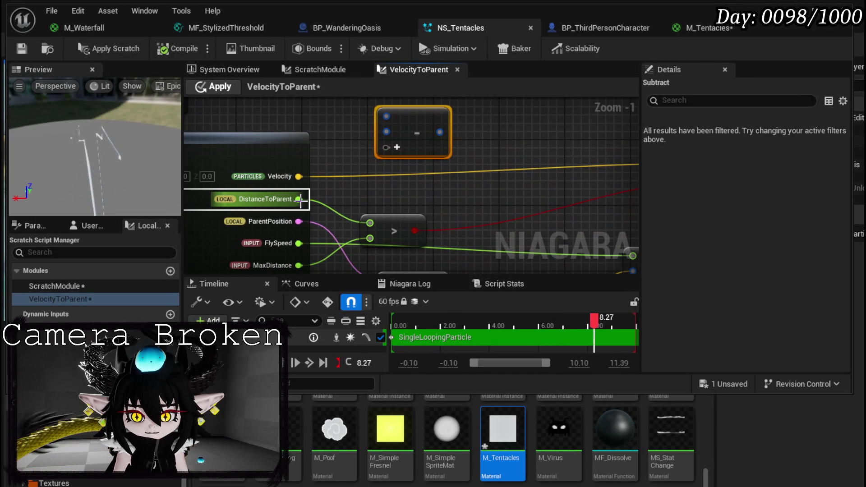
scroll(305, 212, down, 1)
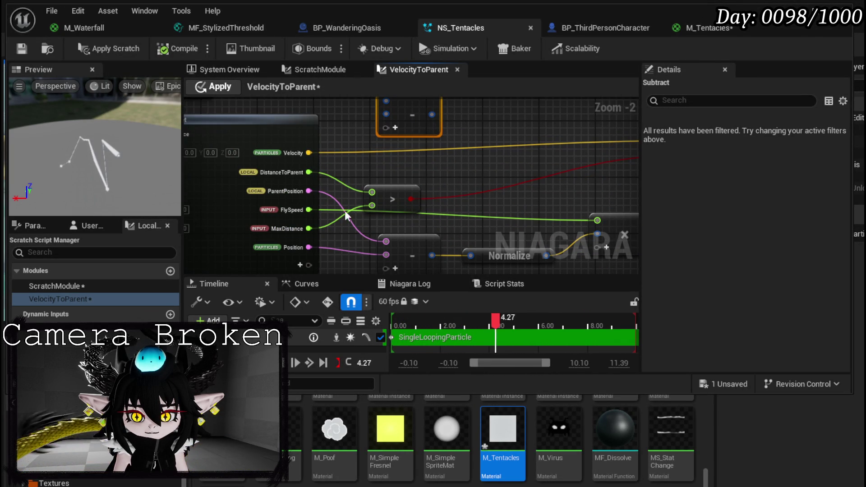
mouse_move(309, 171)
mouse_down()
mouse_move(382, 114)
mouse_move(386, 194)
mouse_up()
mouse_move(307, 217)
mouse_down()
mouse_move(391, 137)
mouse_move(389, 124)
mouse_up()
mouse_move(469, 138)
mouse_down()
mouse_move(318, 143)
mouse_move(323, 148)
mouse_up()
Feed the difference through an Abs node into Multiply's lower input, then return to NS_Tentacles overview.
text(abs)
key(Return)
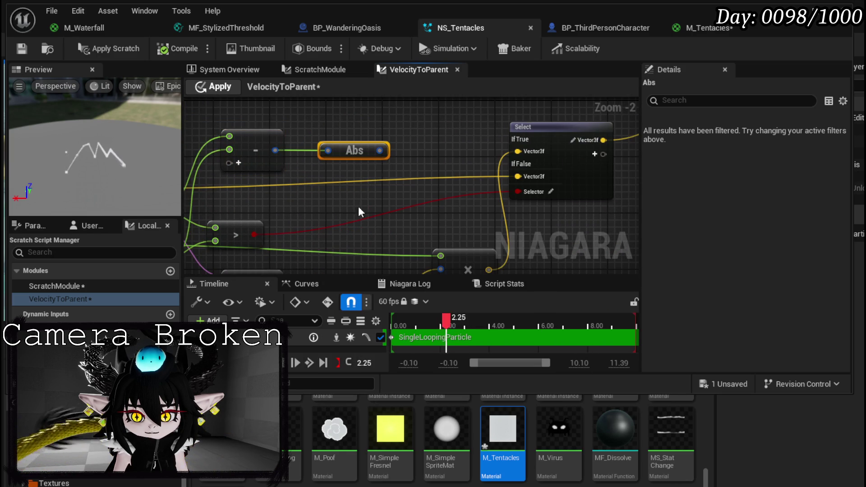
drag(418, 183, 365, 181)
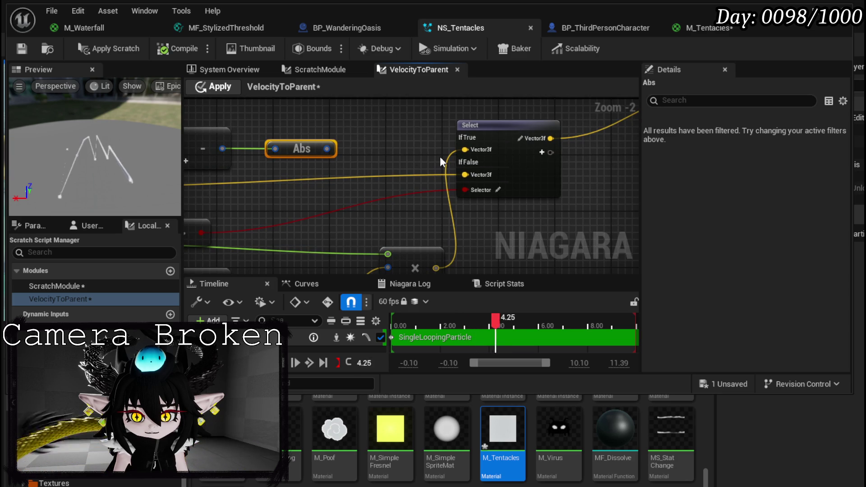
scroll(406, 145, down, 1)
drag(331, 111, 386, 235)
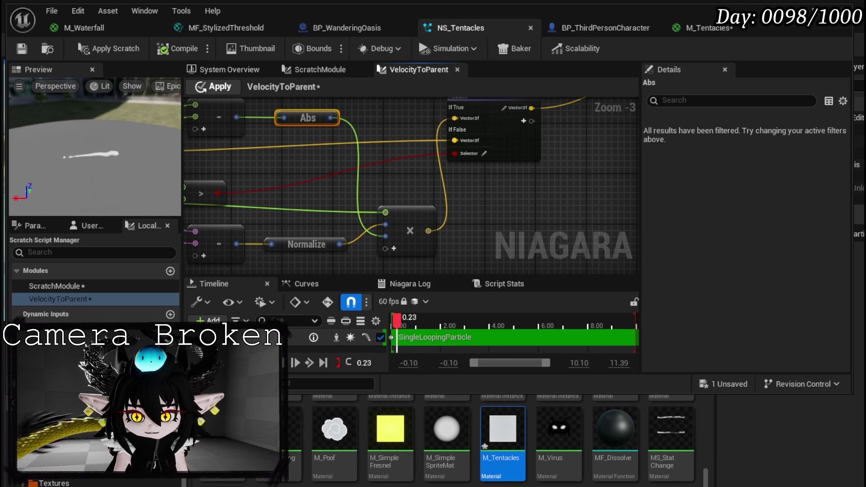
mouse_move(381, 209)
mouse_down()
mouse_move(371, 160)
mouse_move(417, 190)
mouse_move(380, 207)
mouse_move(300, 215)
mouse_up()
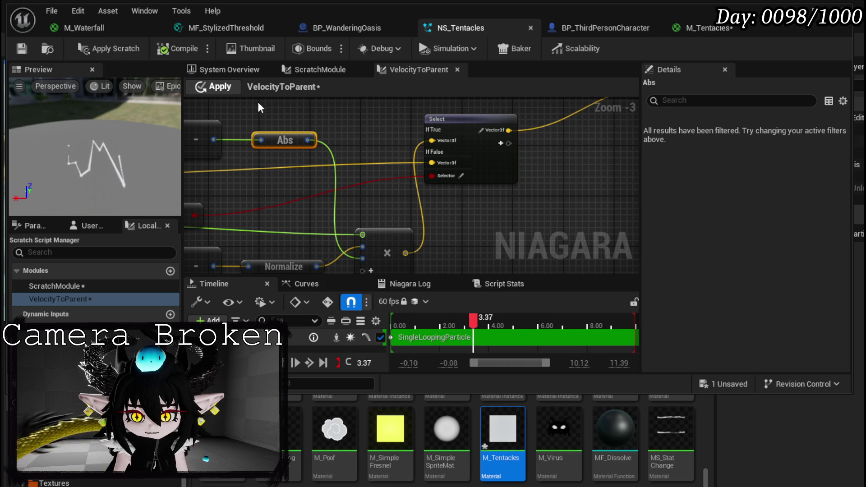
click(230, 70)
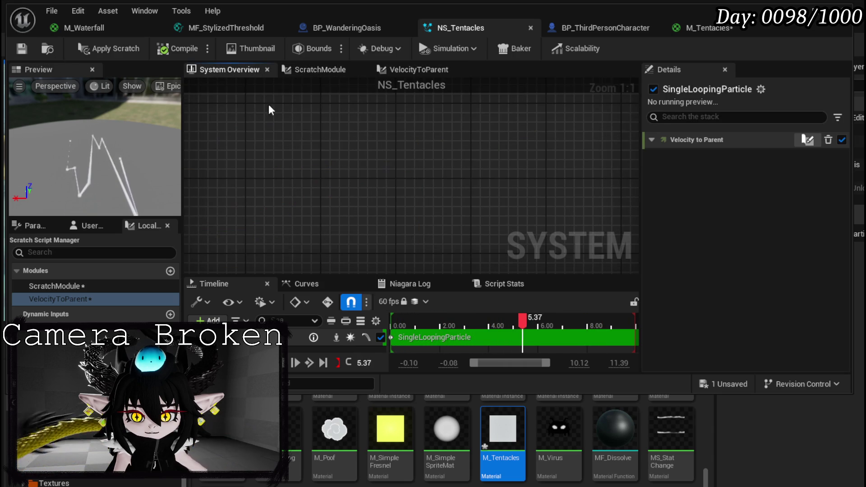
Frame the NS_Tentacles emitter and system nodes in the System Overview.
scroll(321, 164, down, 3)
scroll(334, 176, up, 7)
mouse_move(401, 174)
mouse_down()
mouse_move(442, 197)
mouse_move(453, 200)
mouse_move(457, 189)
mouse_up()
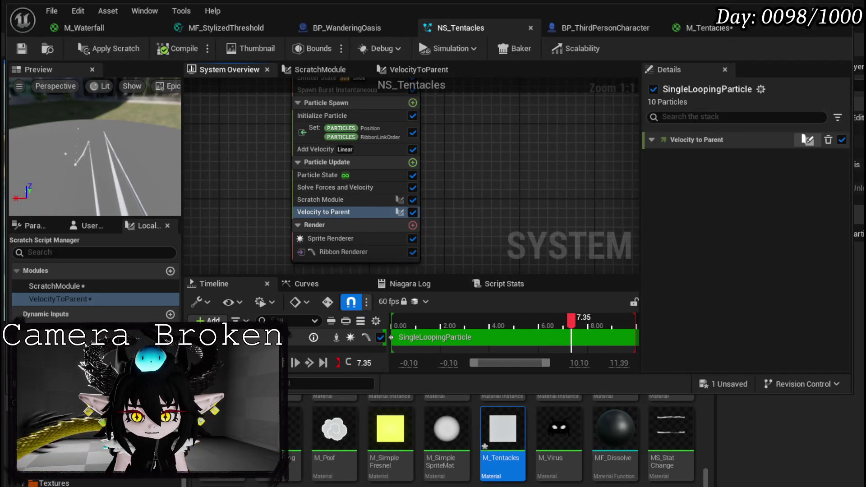
key(f)
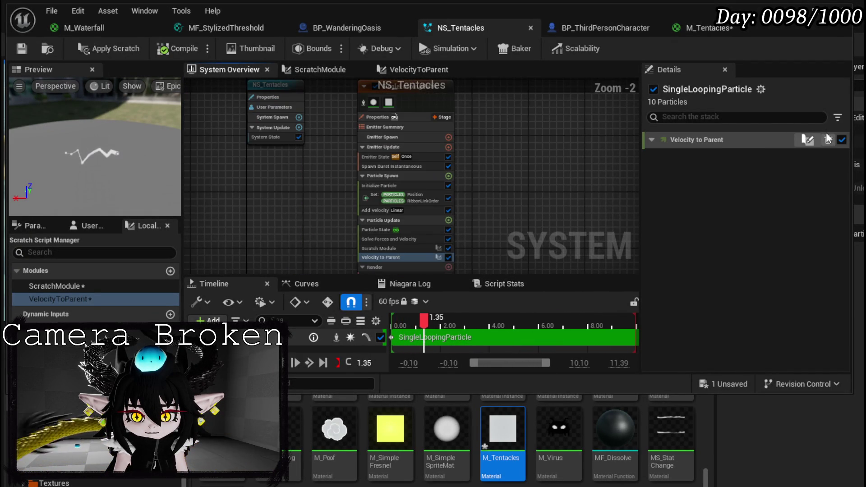
click(807, 139)
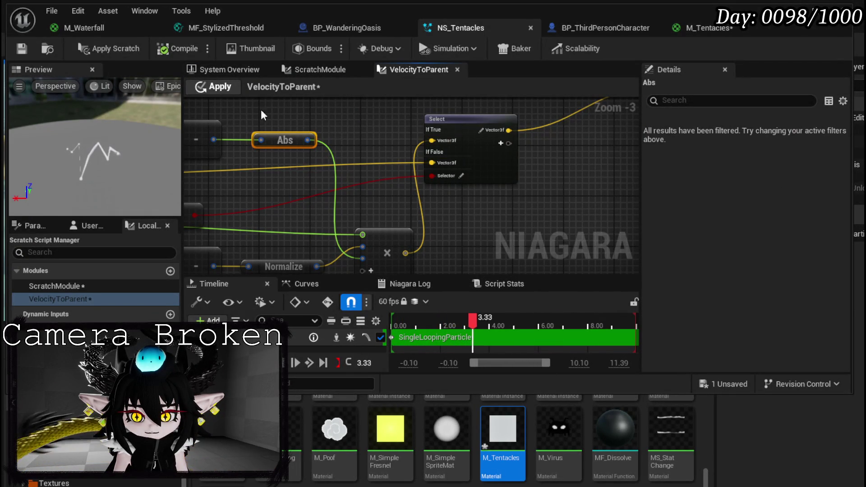
click(221, 76)
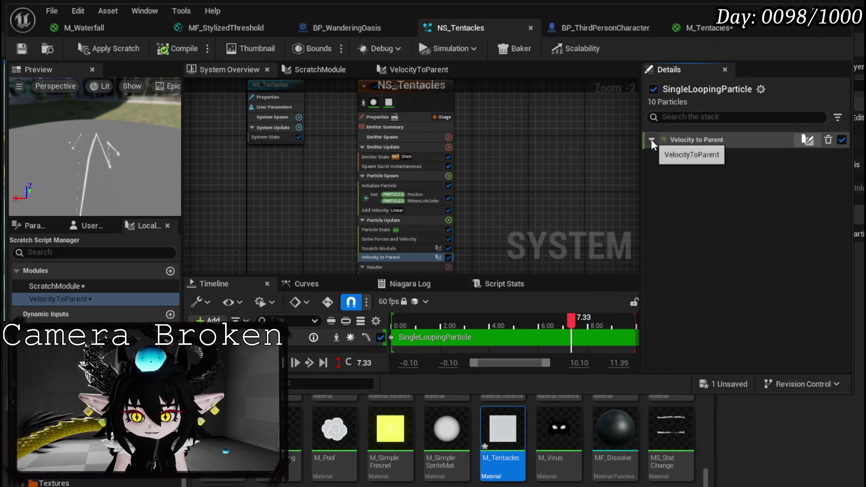
Inspect the Scratch Module and Velocity to Parent modules in the Particle Update stack.
scroll(459, 225, up, 2)
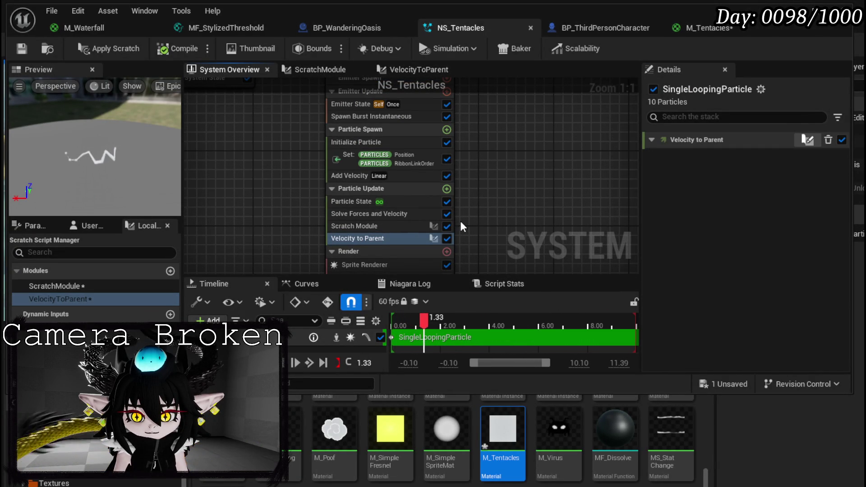
click(386, 226)
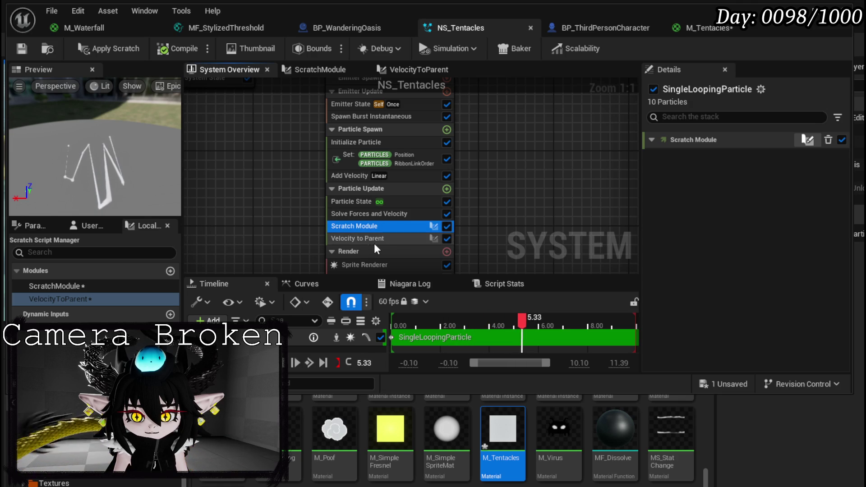
click(370, 239)
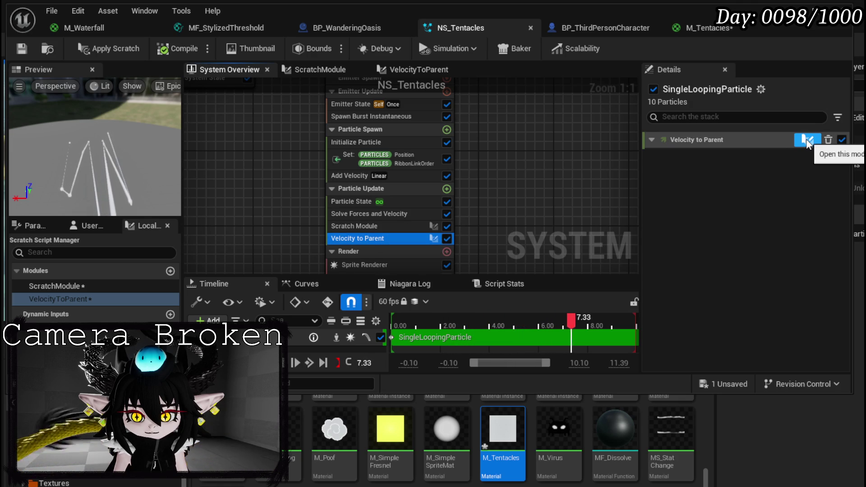
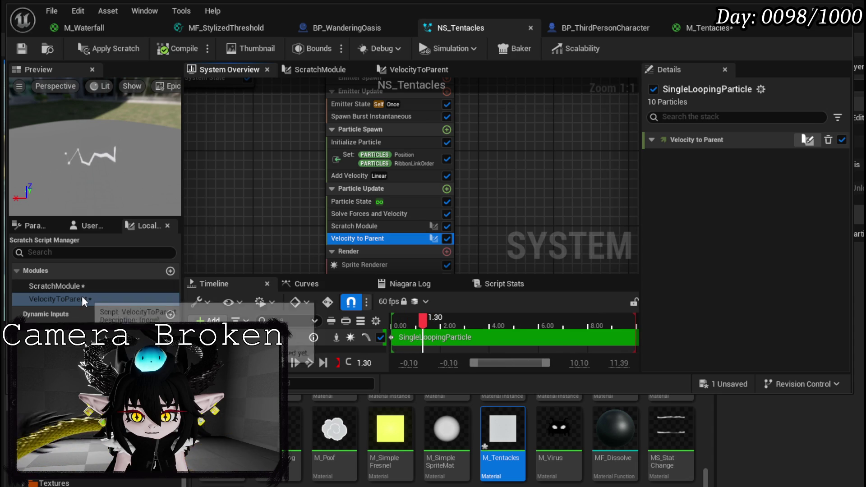
Save the M_Tentacles material from the list of unsaved assets.
mouse_move(305, 168)
mouse_down()
mouse_move(338, 290)
mouse_move(375, 254)
mouse_up()
click(718, 384)
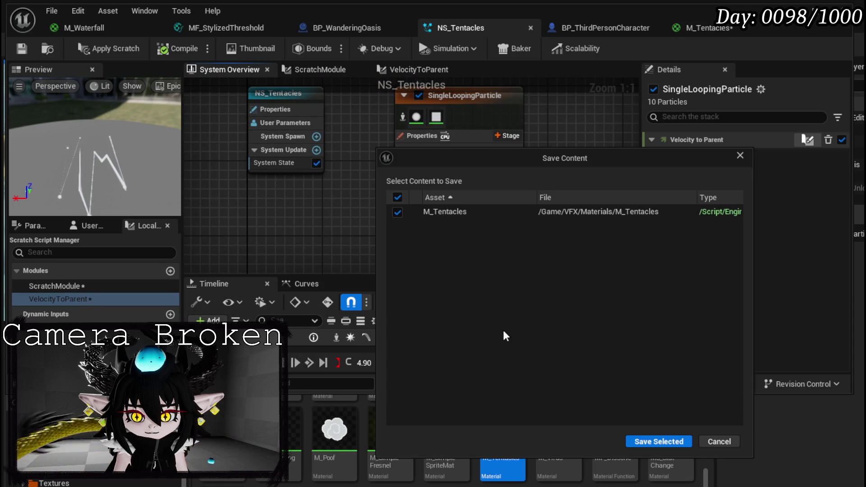
click(659, 441)
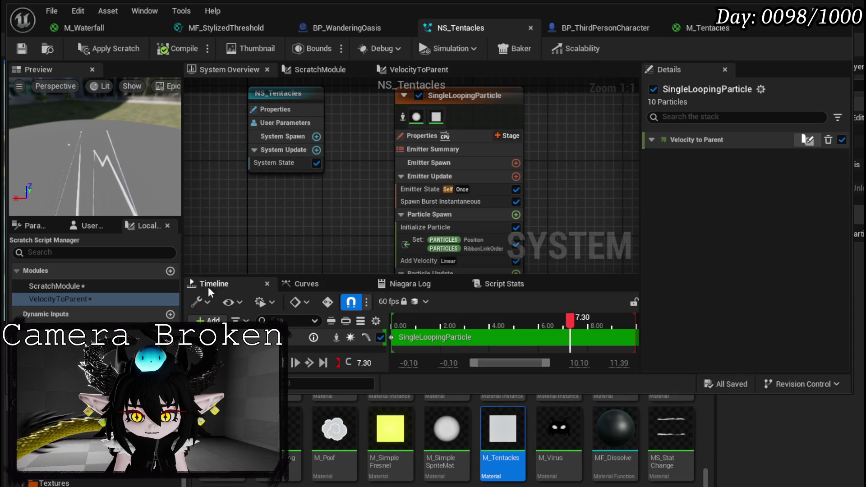
Apply the ScratchModule and VelocityToParent script edits so NS_Tentacles recompiles.
right_click(64, 285)
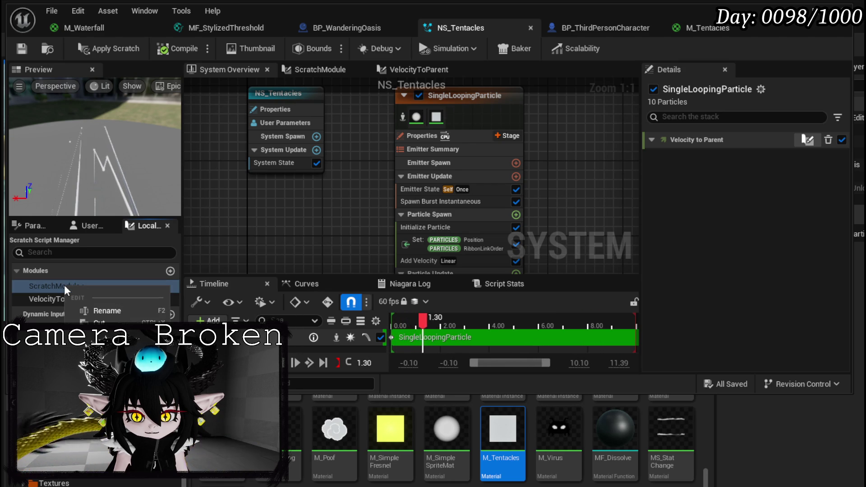
key(Delete)
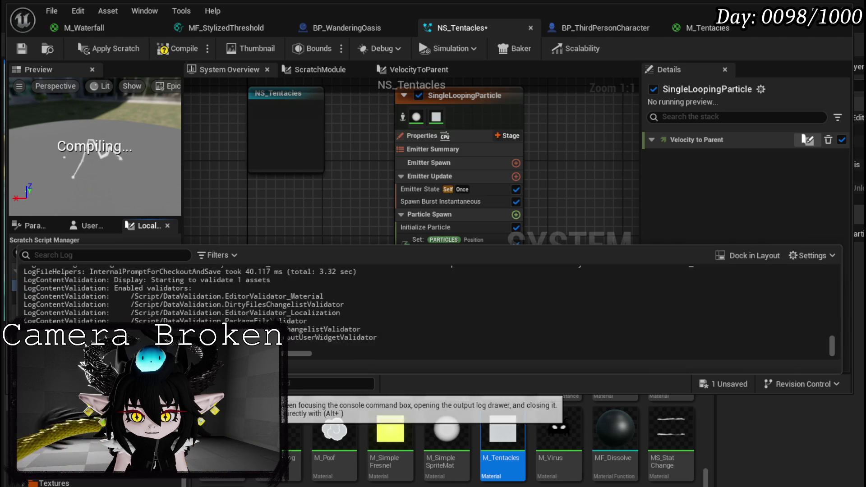
click(287, 215)
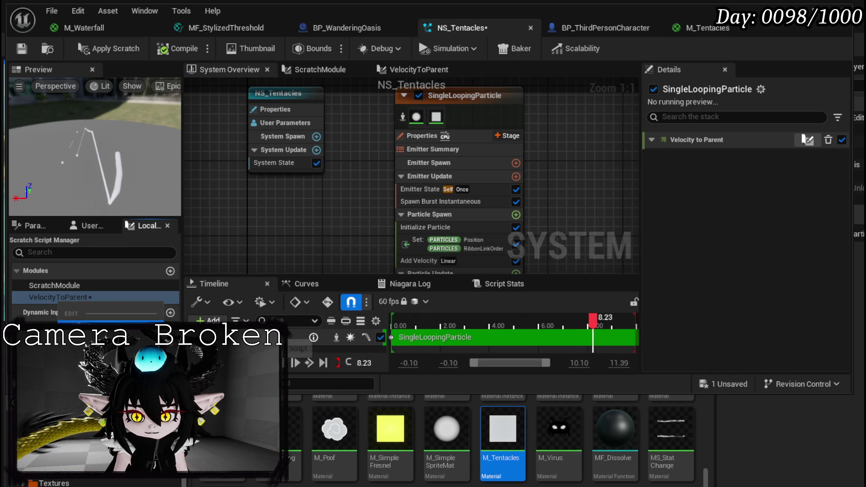
key(ctrl+s)
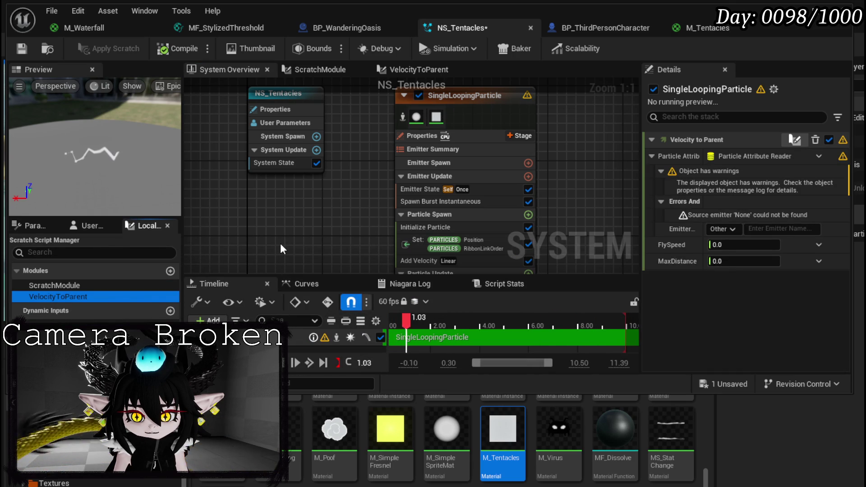
Copy the SingleLoopingParticle emitter's name through Rename Emitter, leaving it unchanged.
drag(280, 250, 208, 137)
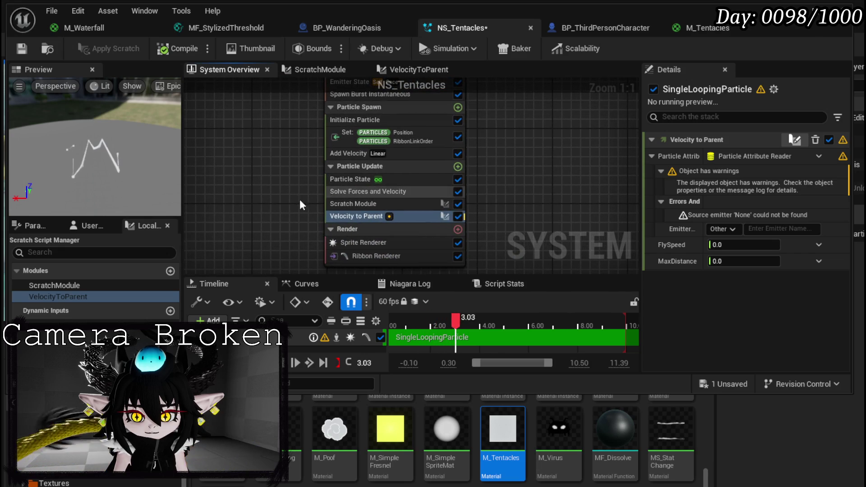
click(724, 229)
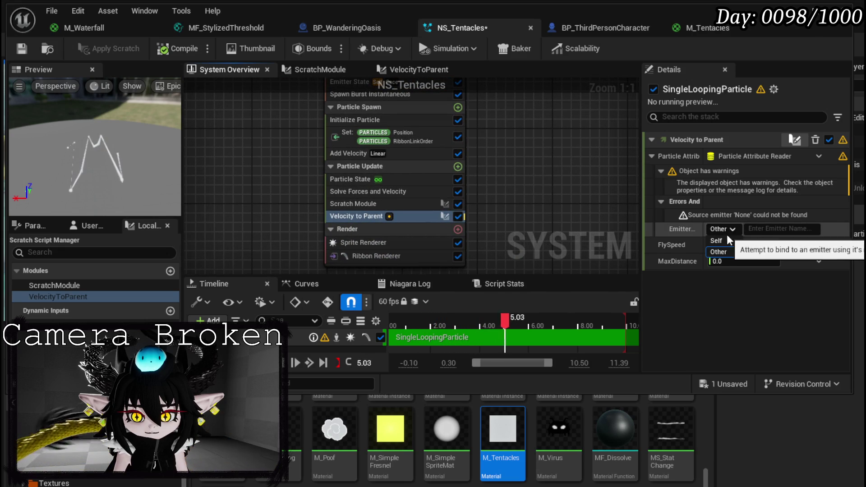
drag(530, 180, 528, 324)
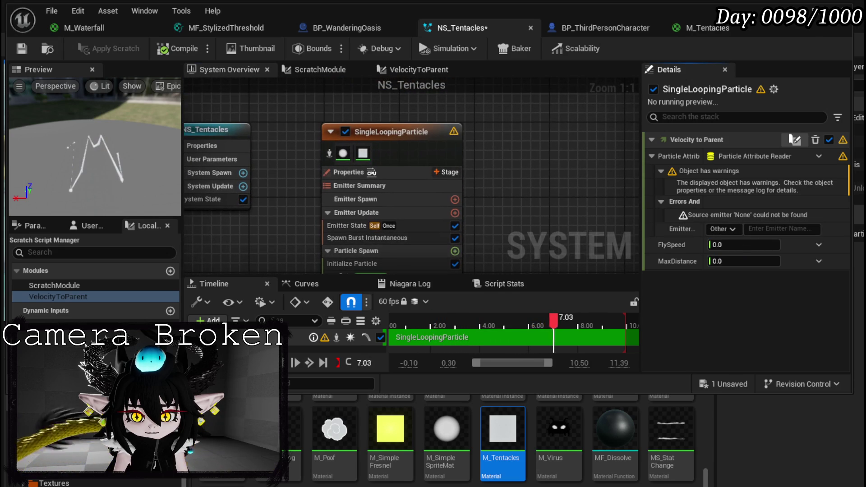
right_click(382, 129)
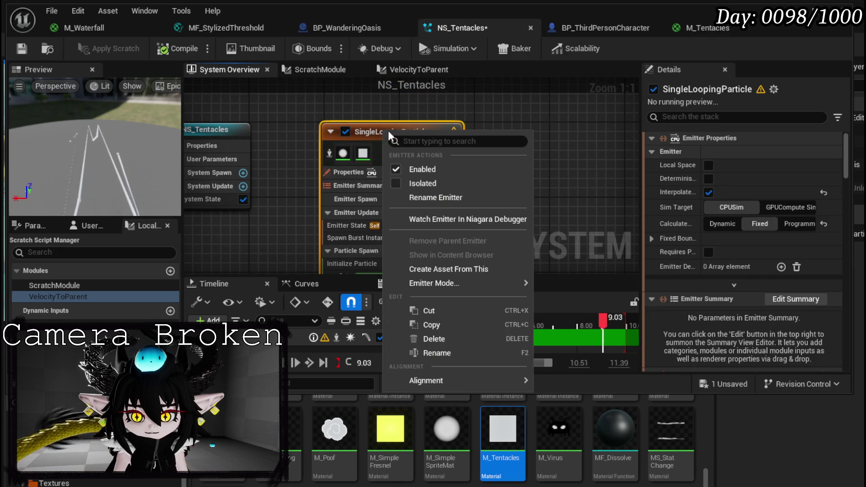
mouse_move(449, 283)
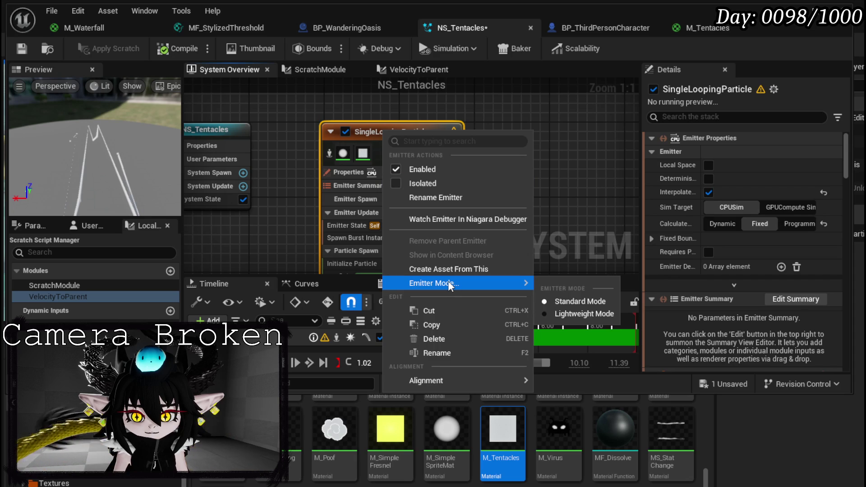
click(437, 353)
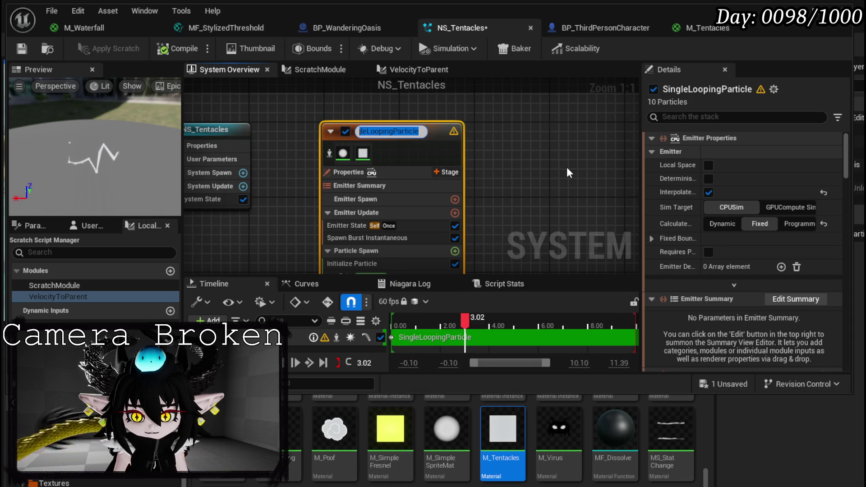
click(555, 170)
Paste SingleLoopingParticle into Velocity to Parent's emitter binding and save NS_Tentacles.
scroll(450, 203, down, 2)
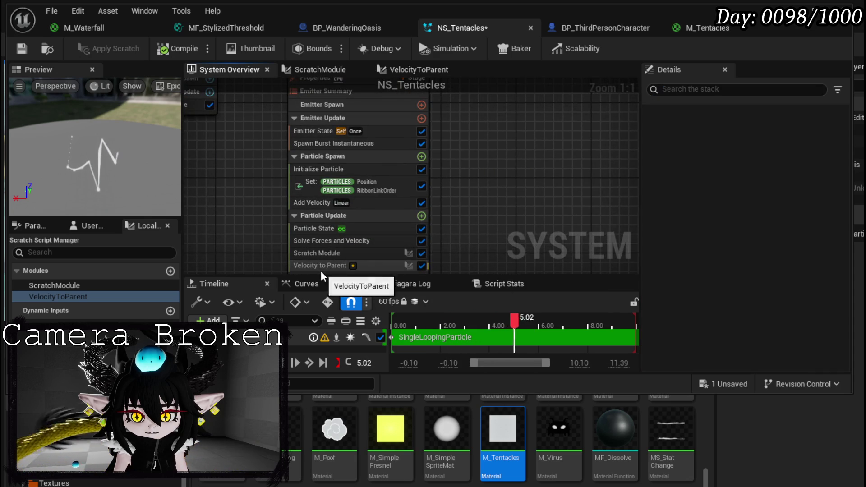
click(320, 266)
click(782, 228)
text(SingleLoopingParticle)
key(Return)
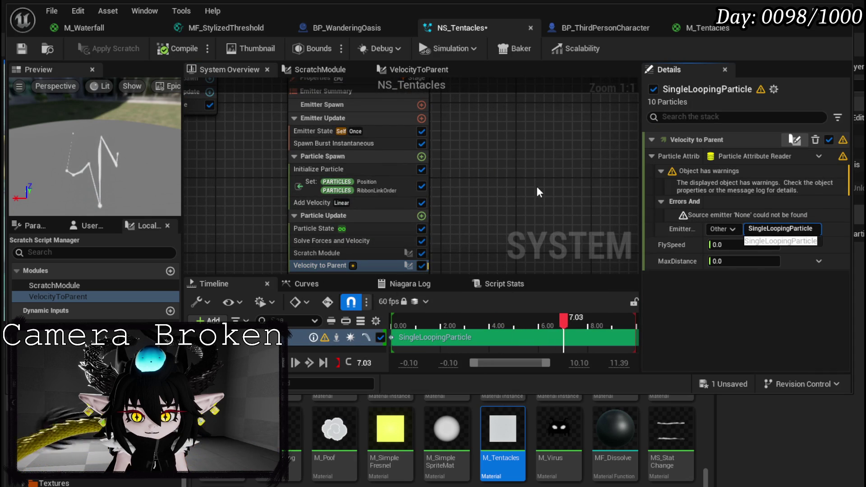
mouse_move(537, 191)
mouse_down()
mouse_move(530, 252)
mouse_move(523, 146)
mouse_up()
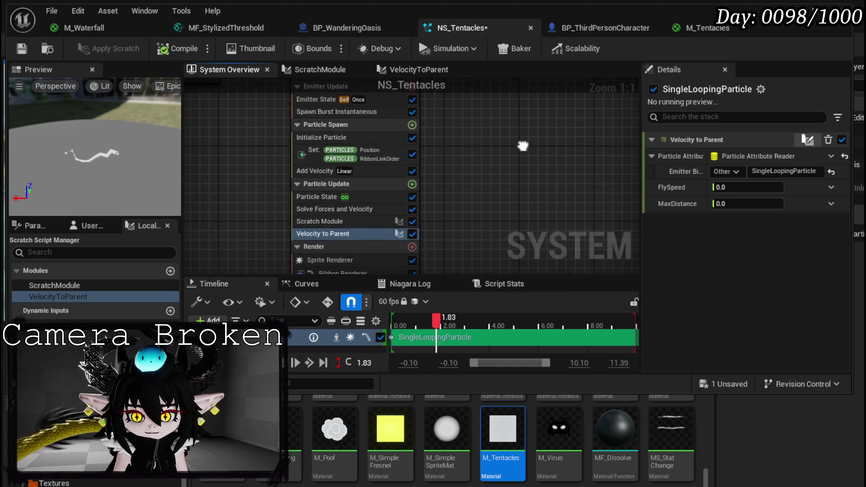
click(18, 49)
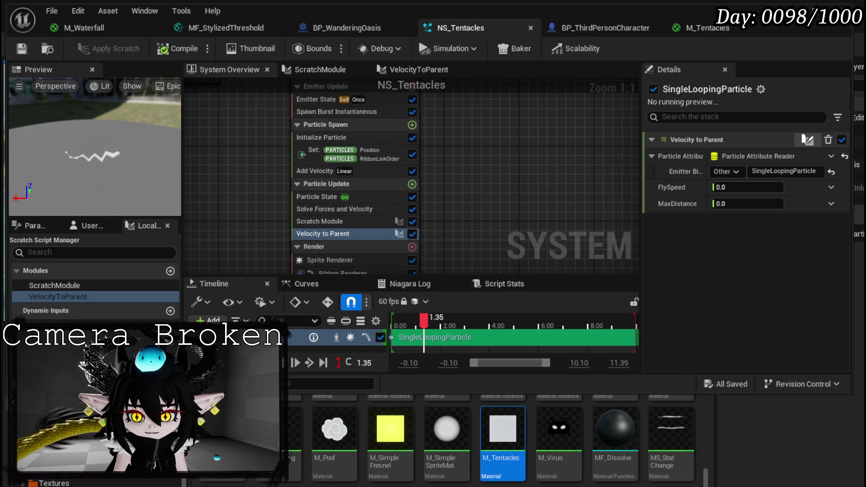
Enter 10 for both FlySpeed and MaxDistance, save NS_Tentacles, and select the Scratch Module.
scroll(534, 177, down, 1)
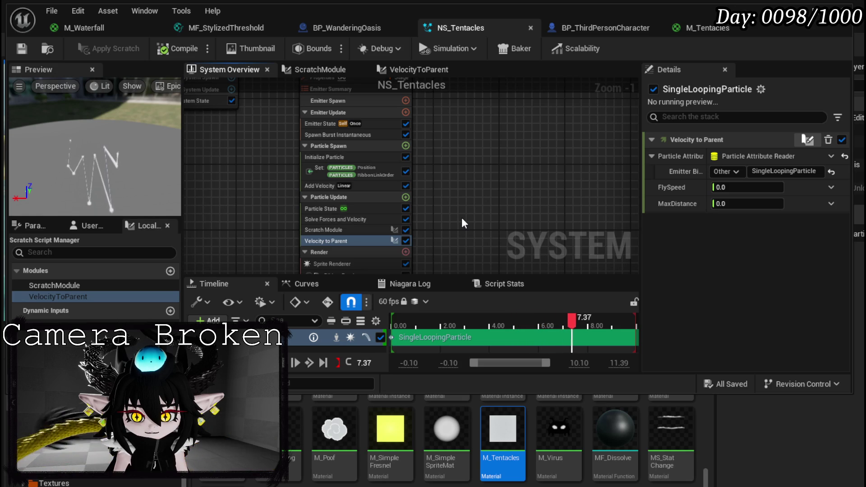
drag(462, 217, 459, 194)
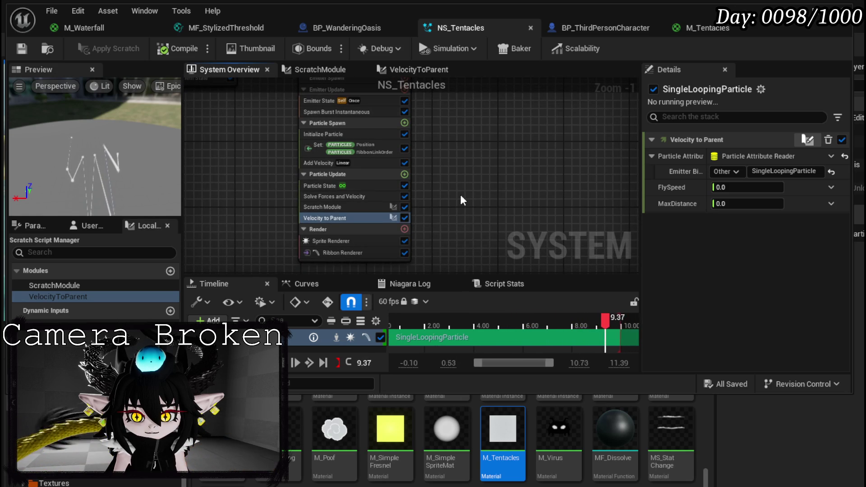
click(740, 187)
text(10)
key(Return)
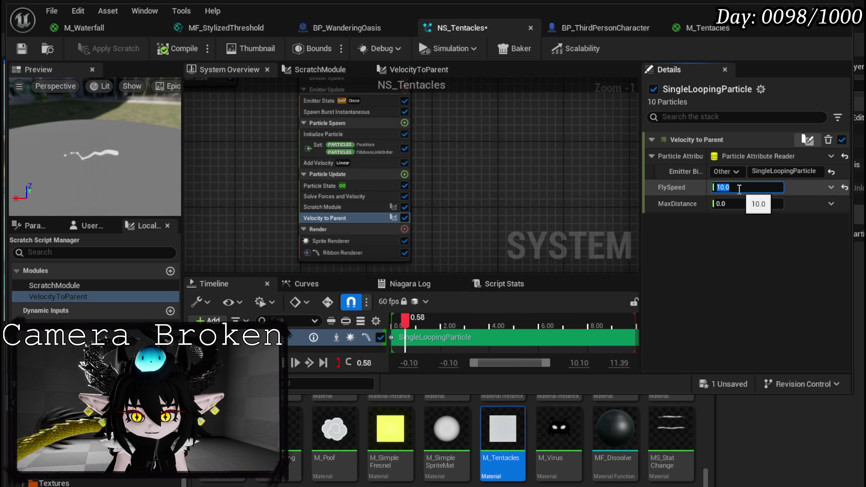
click(745, 203)
text(10)
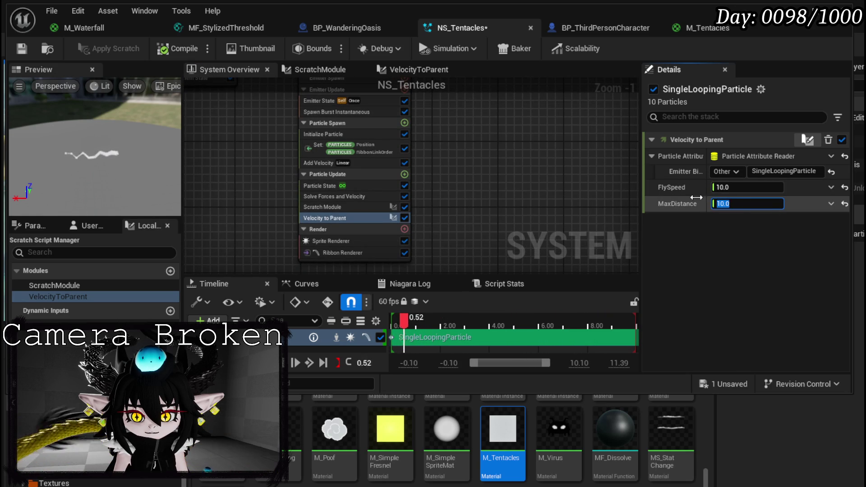
key(Return)
click(24, 54)
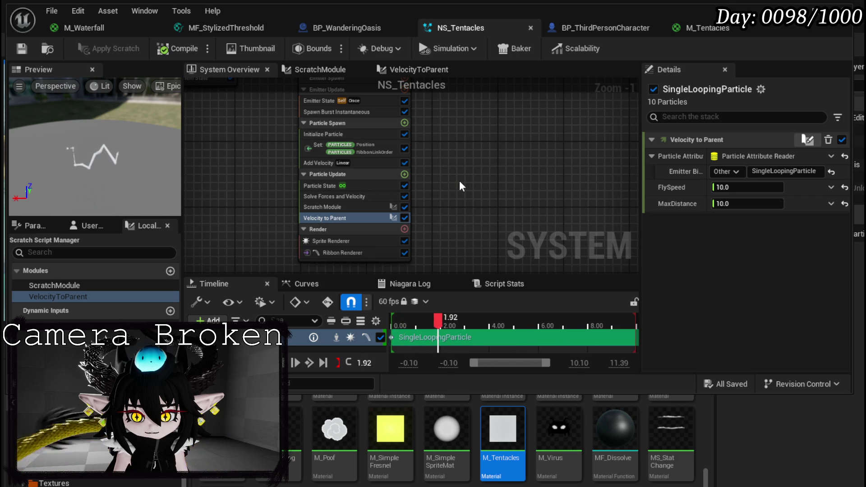
click(362, 205)
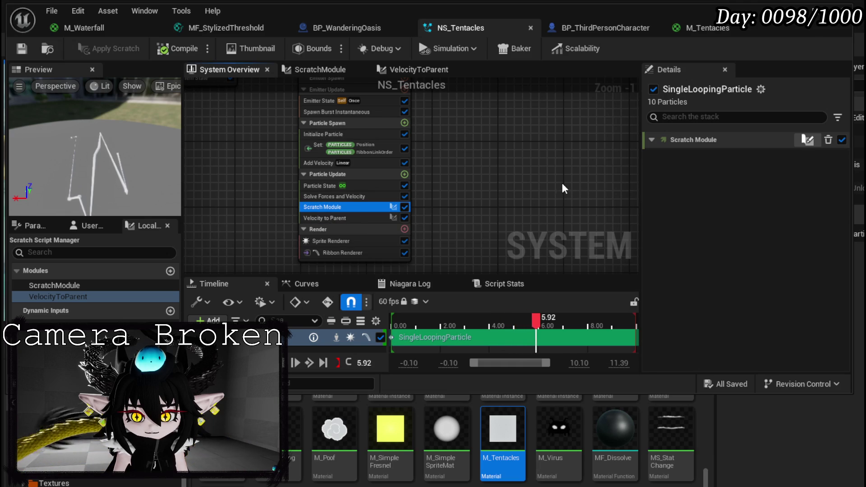
click(656, 137)
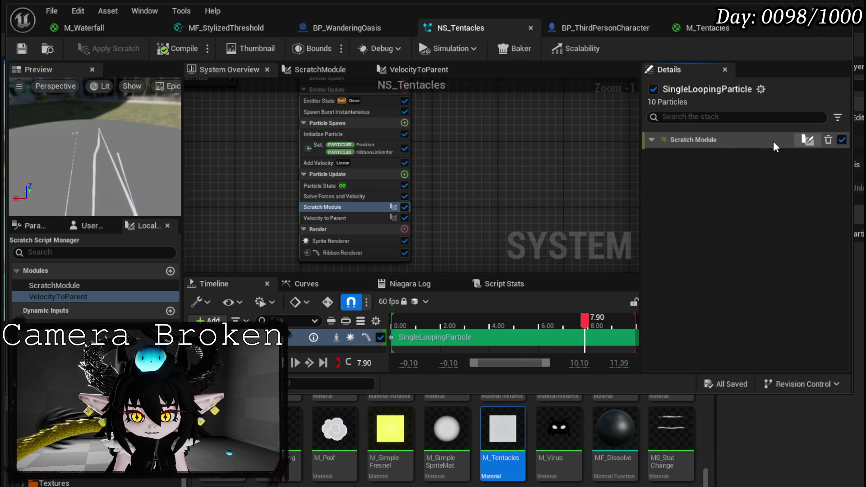
mouse_move(485, 182)
mouse_down()
mouse_move(473, 174)
mouse_move(468, 187)
mouse_up()
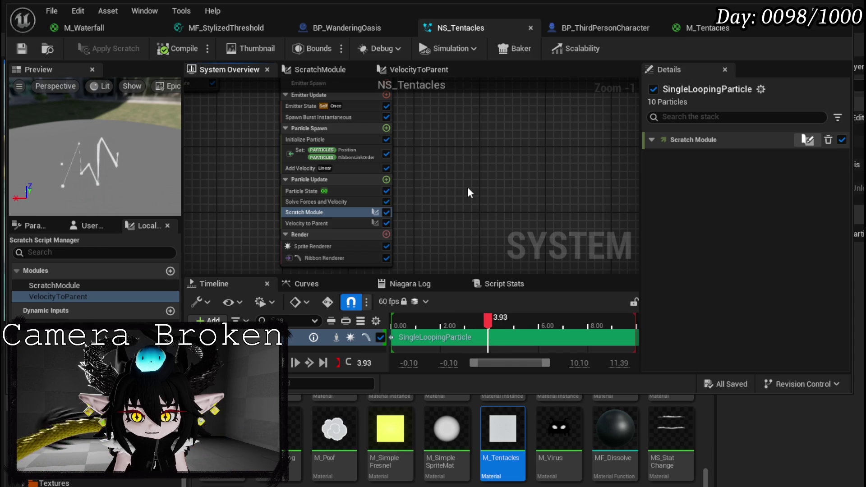
click(331, 224)
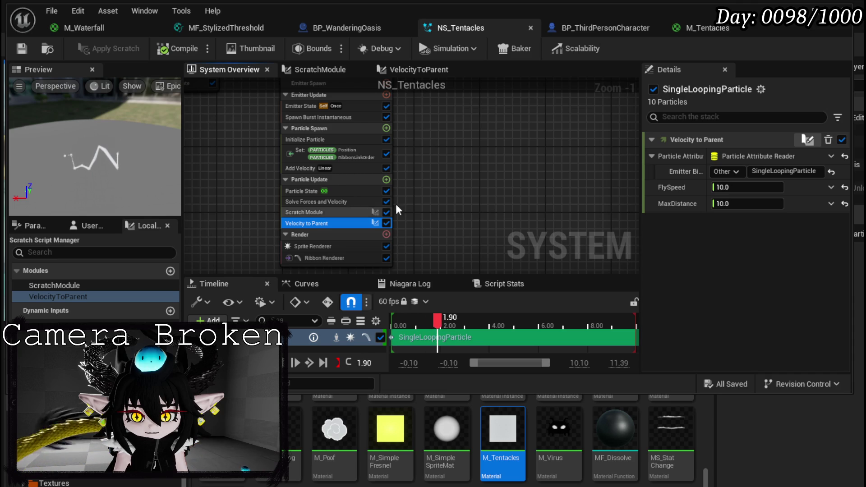
drag(526, 180, 432, 181)
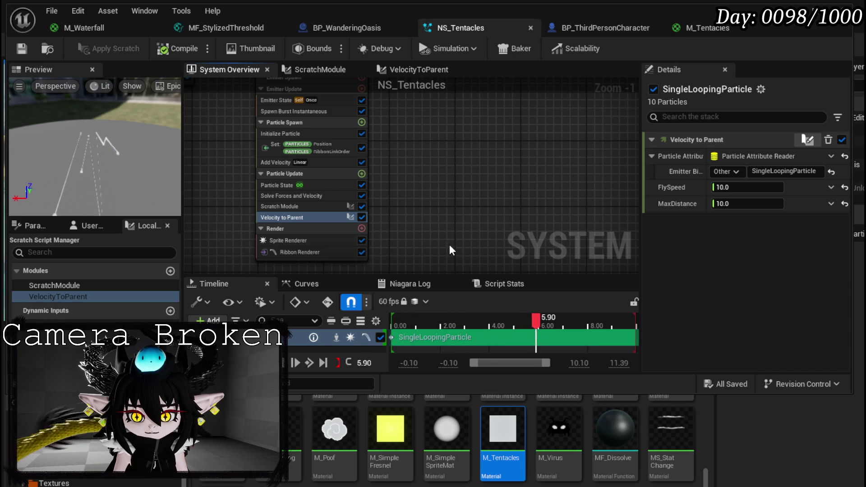
drag(382, 186, 410, 178)
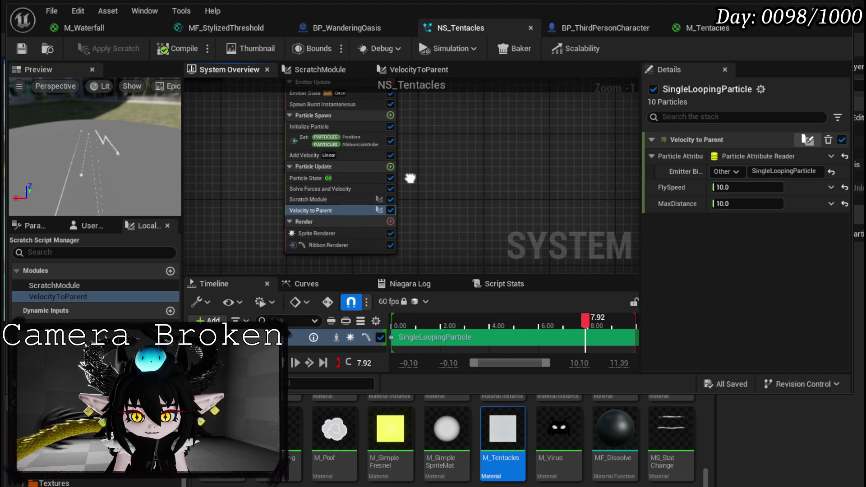
click(390, 166)
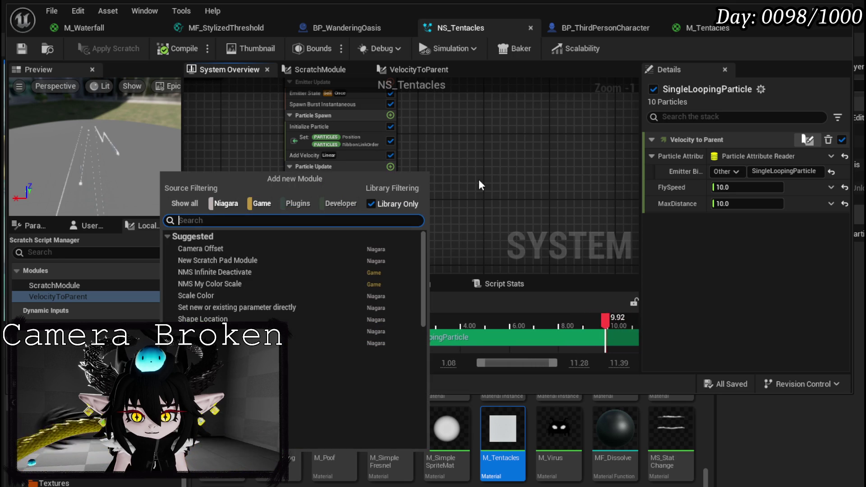
Append a Set Parameters module to Particle Update that targets PARTICLES Velocity.
text(Set)
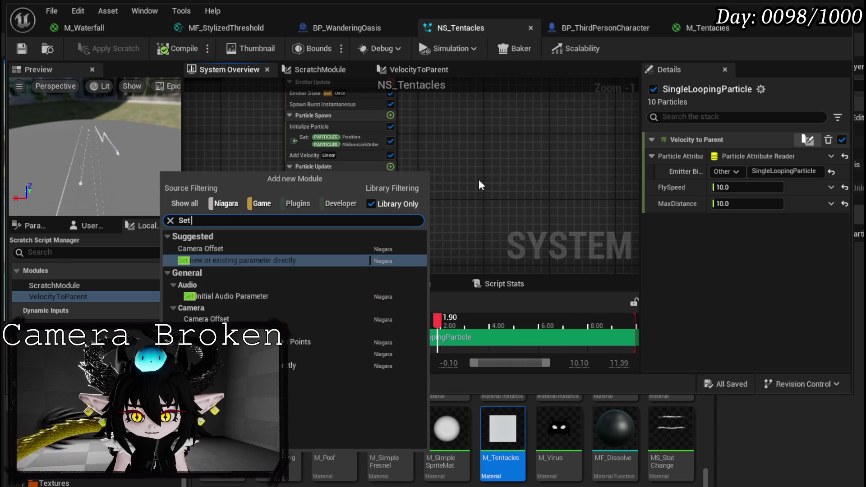
click(266, 260)
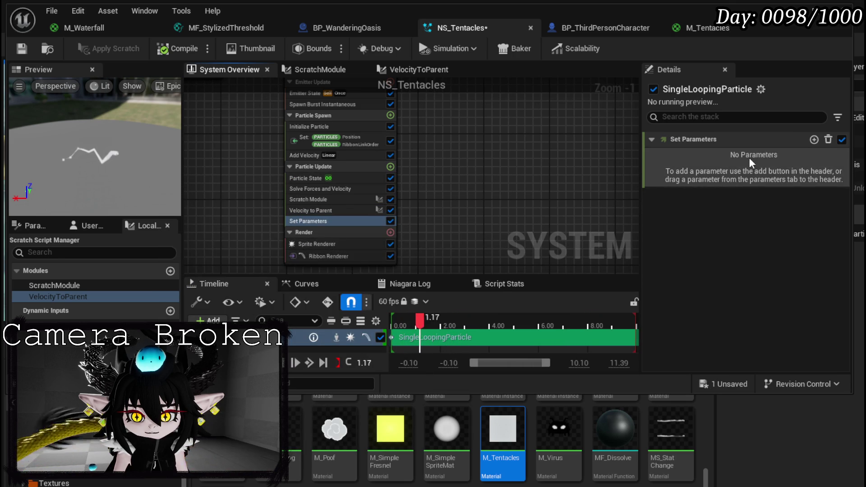
click(814, 140)
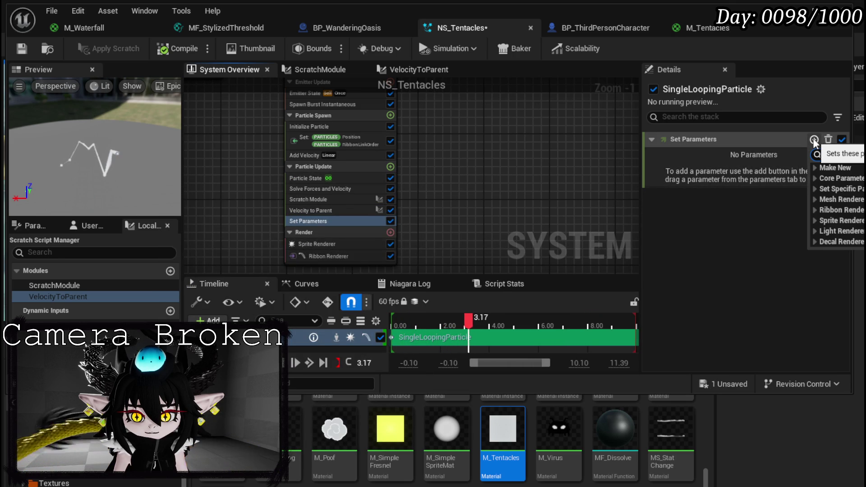
text(ve)
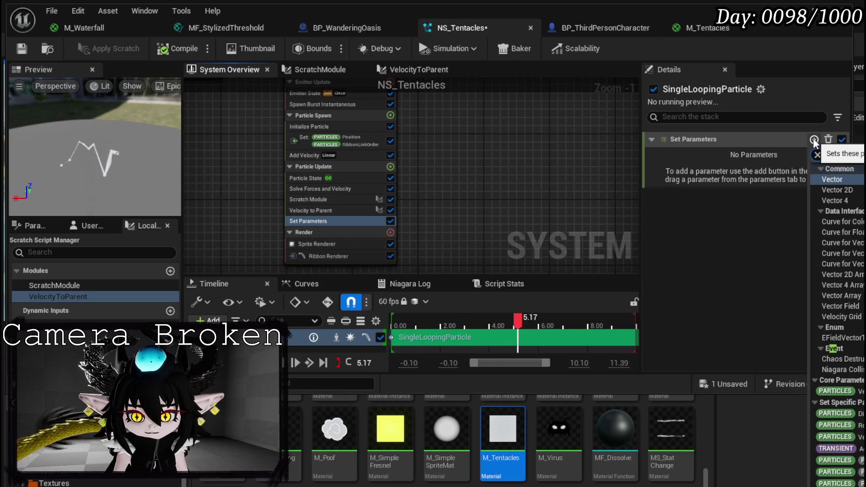
text(loc)
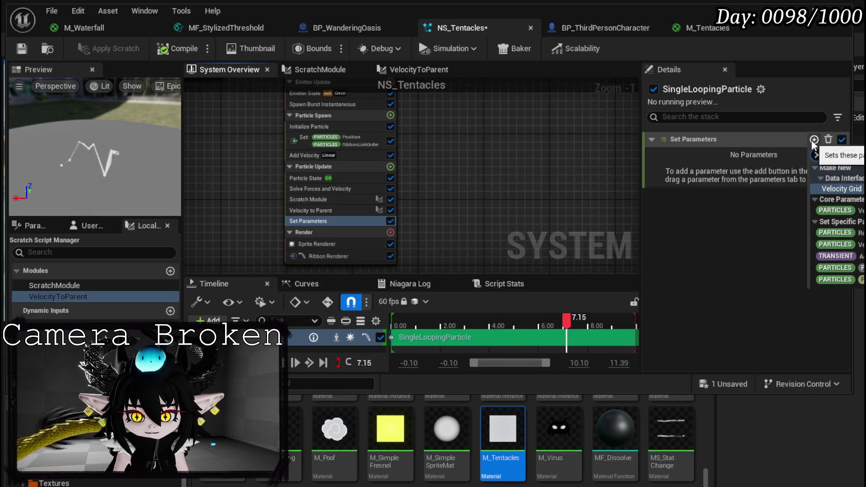
click(838, 211)
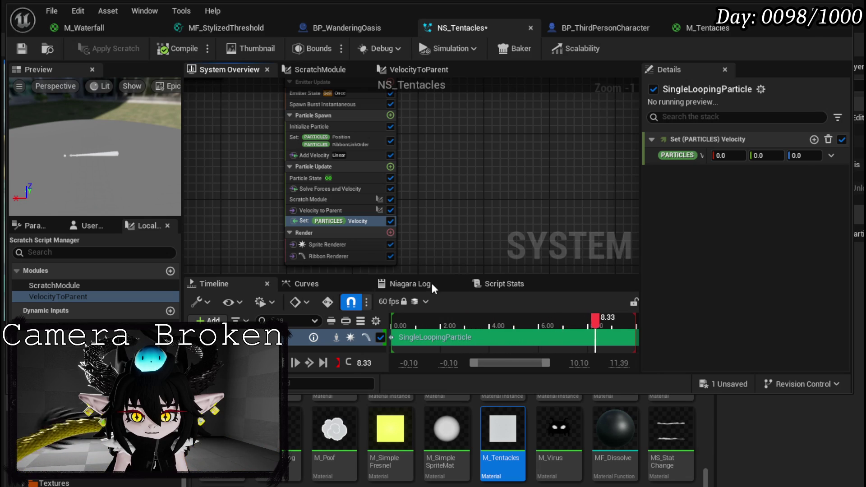
Drive Velocity with a Multiply Vector whose A input links to Particles Velocity.
click(831, 155)
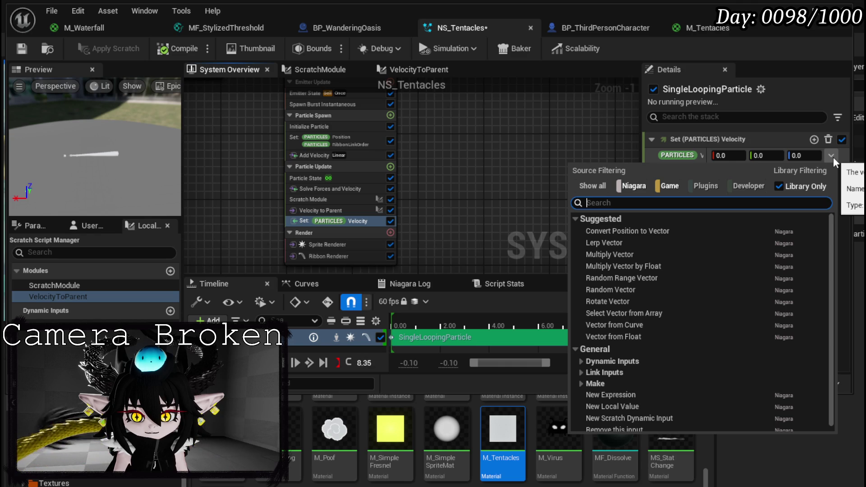
text(mul)
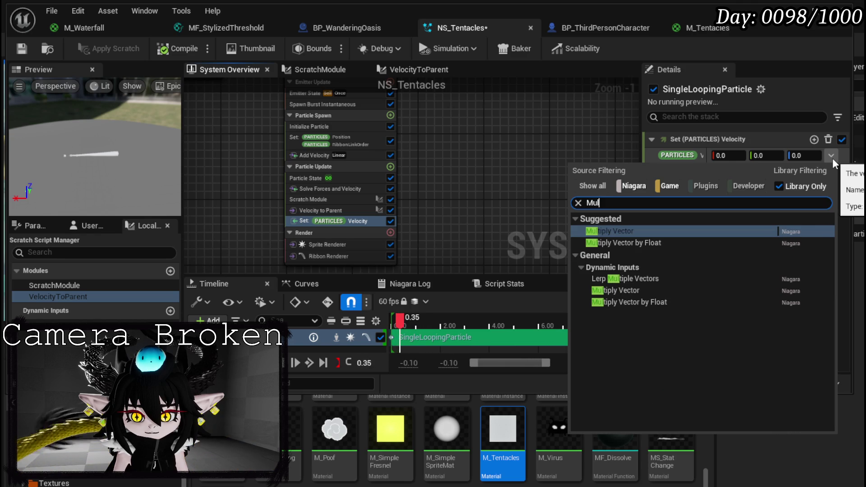
key(Return)
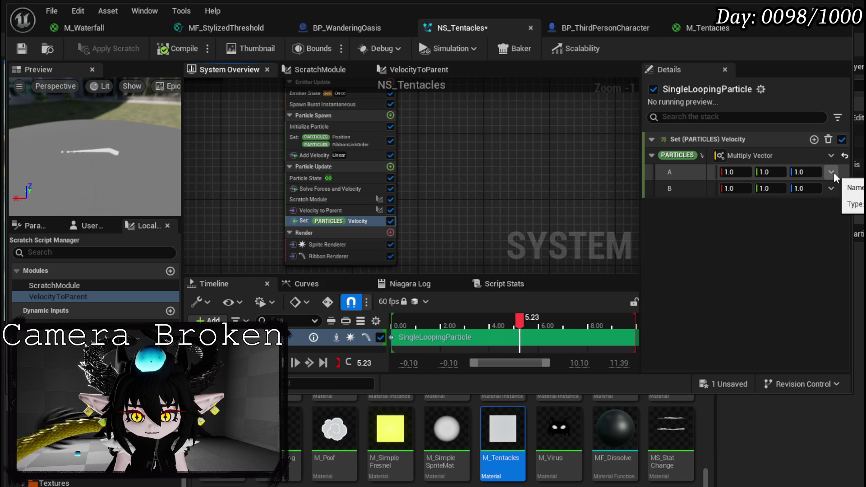
click(832, 172)
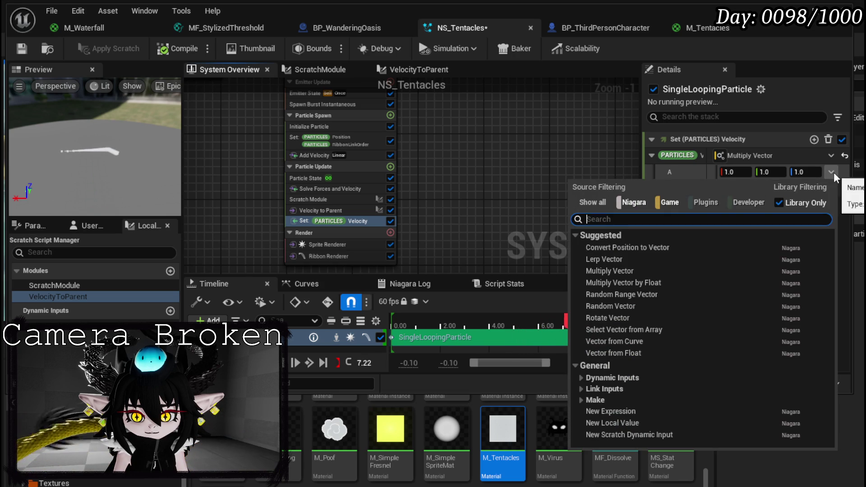
text(Velocity)
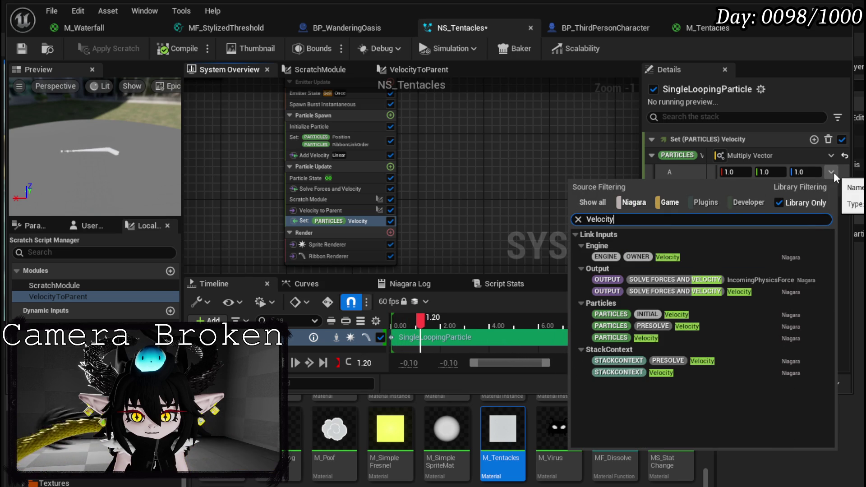
click(645, 337)
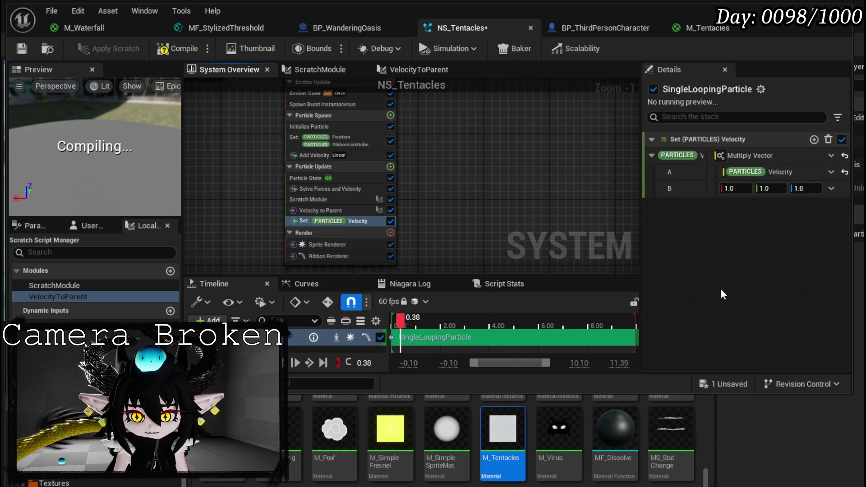
Set input B to a Vector from Float with Value 0.5 and save NS_Tentacles.
click(831, 189)
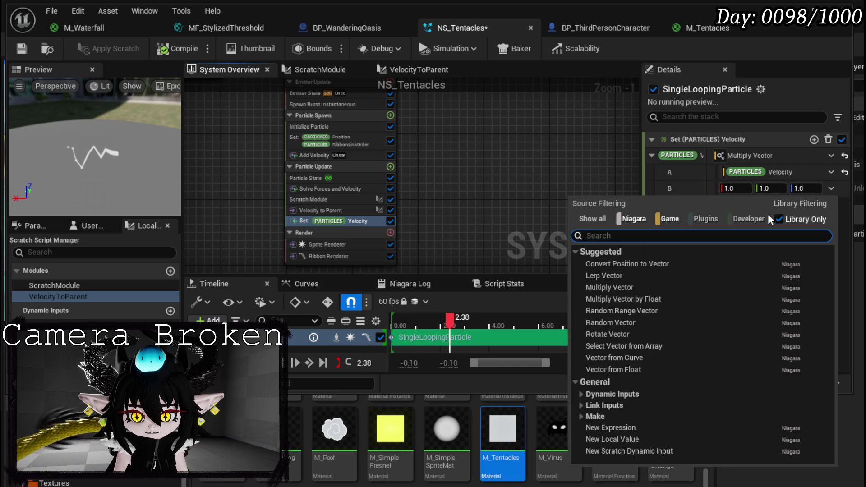
text(Vector from flo)
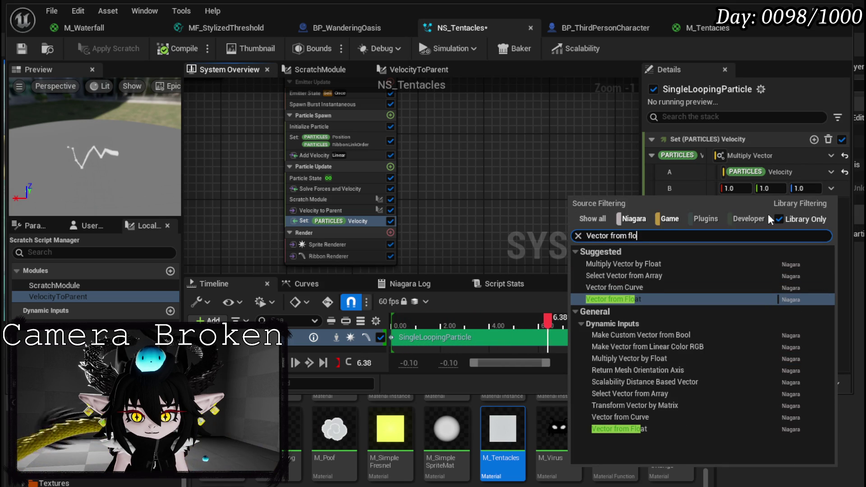
click(653, 299)
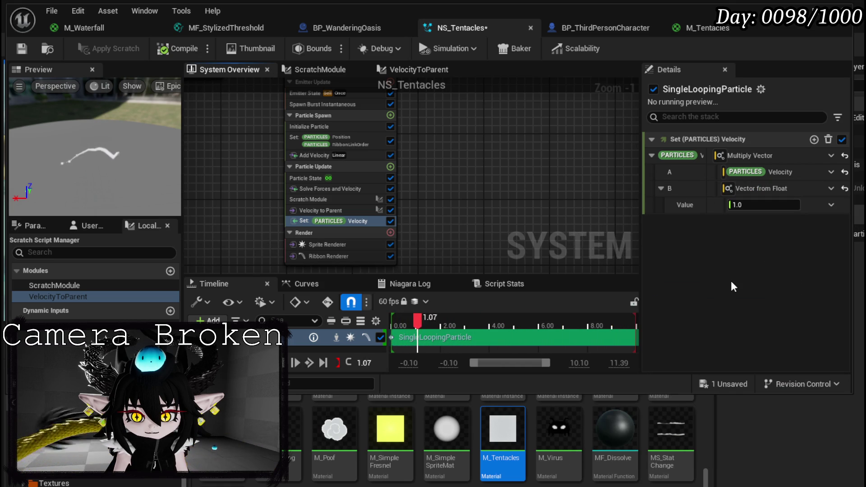
click(759, 208)
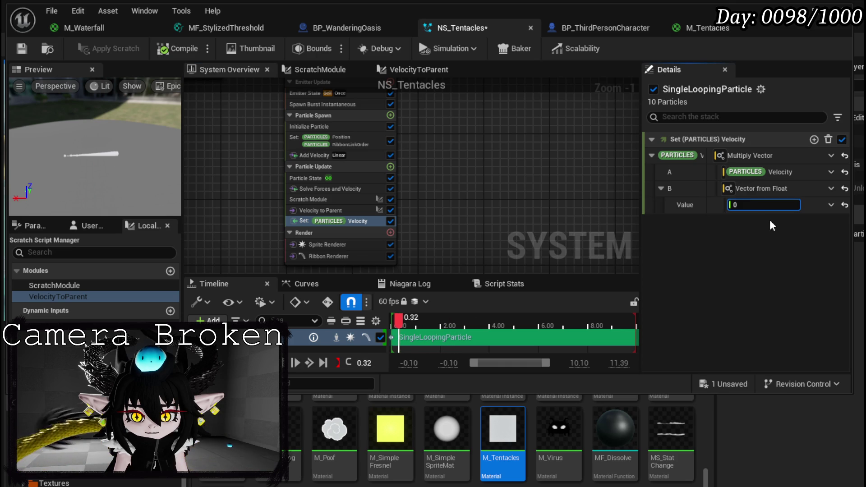
text(0.5)
key(Return)
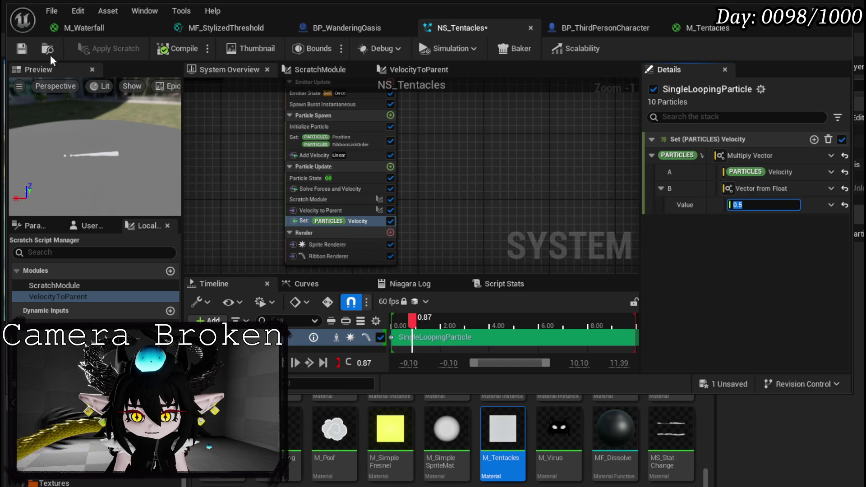
click(30, 49)
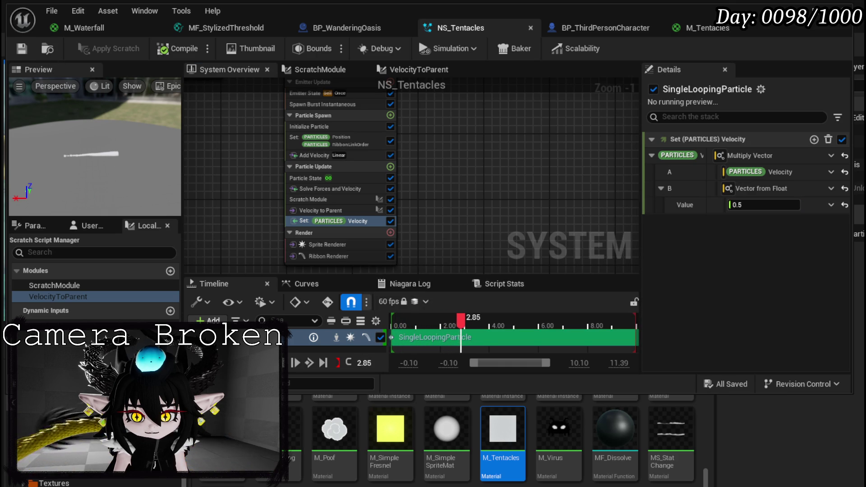
drag(144, 139, 84, 158)
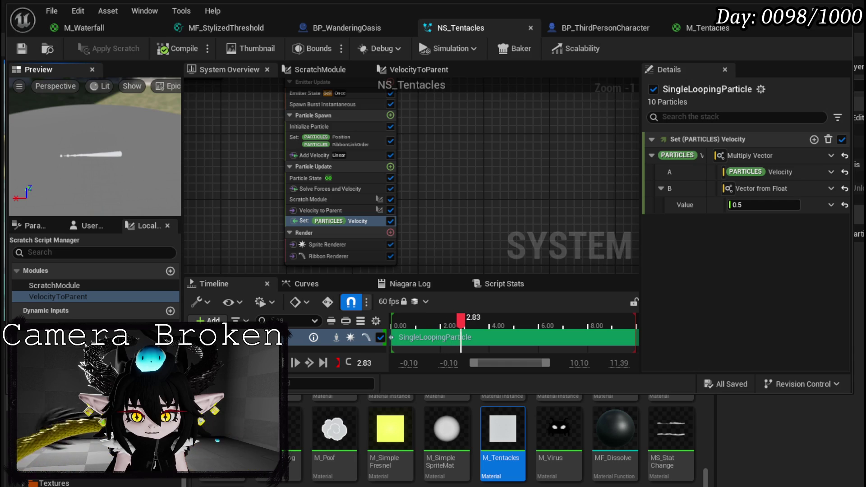
Add a Curl Noise Force module to Particle Update, set Noise Strength 1000, and save.
click(390, 165)
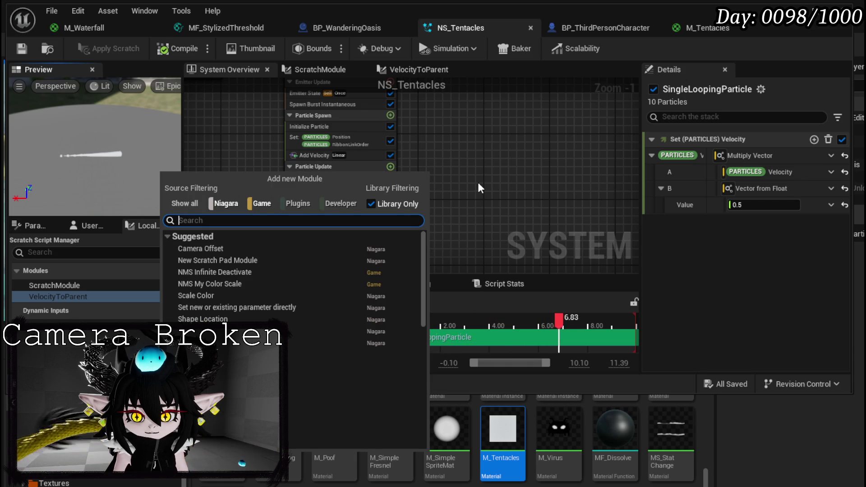
text(Curl Noi)
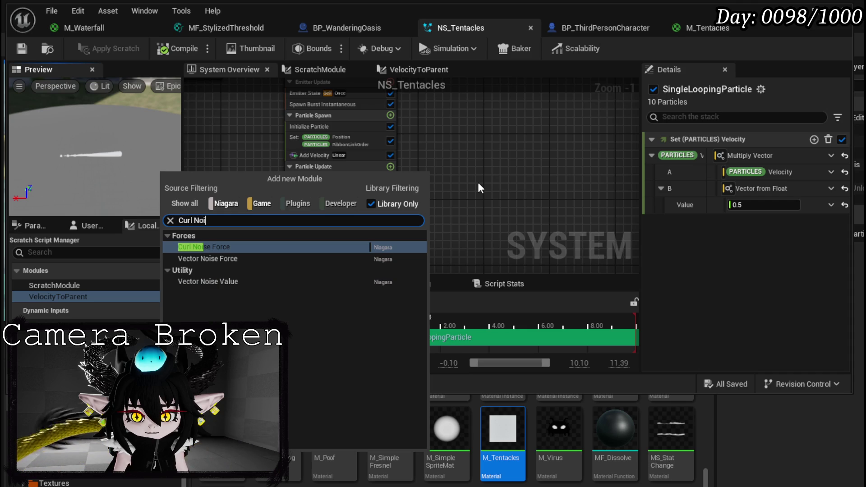
click(220, 246)
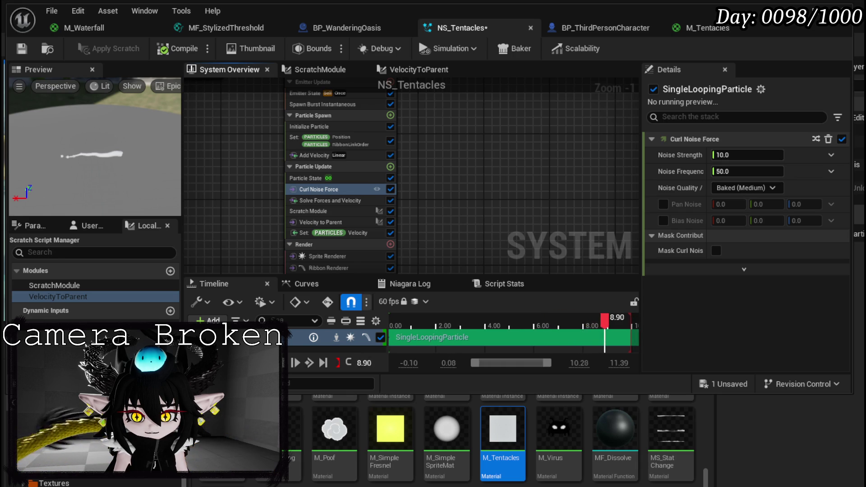
click(739, 155)
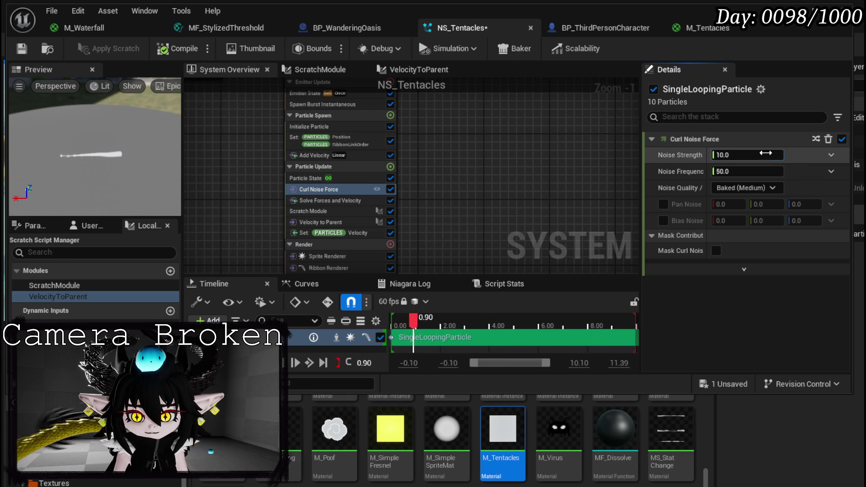
text(1000)
key(Return)
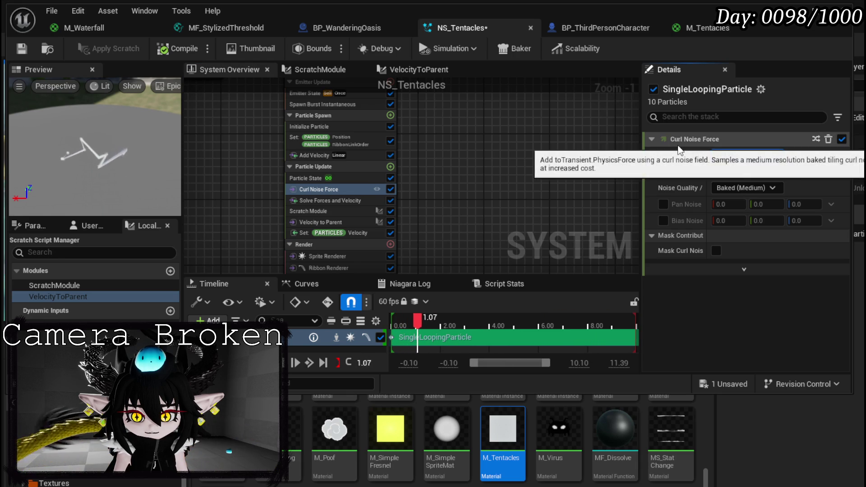
click(26, 50)
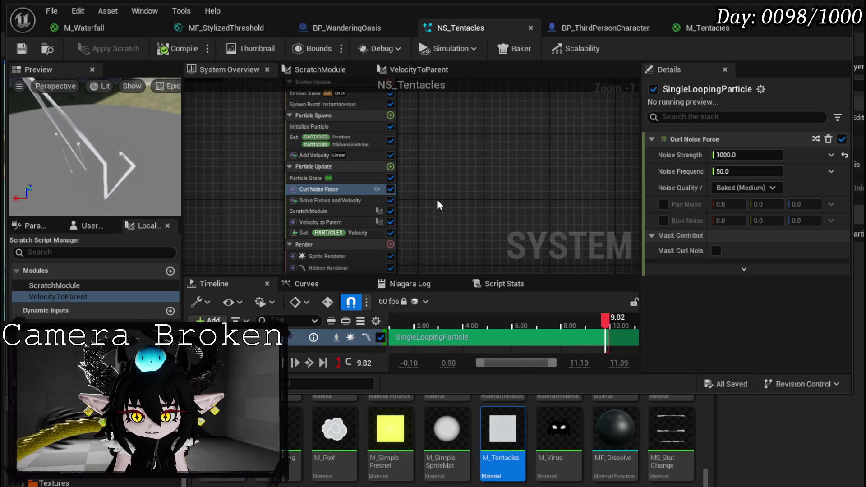
Set the Ribbon Renderer's tessellation mode to Automatic, save, then edit Curl Noise Force's frequency.
click(307, 207)
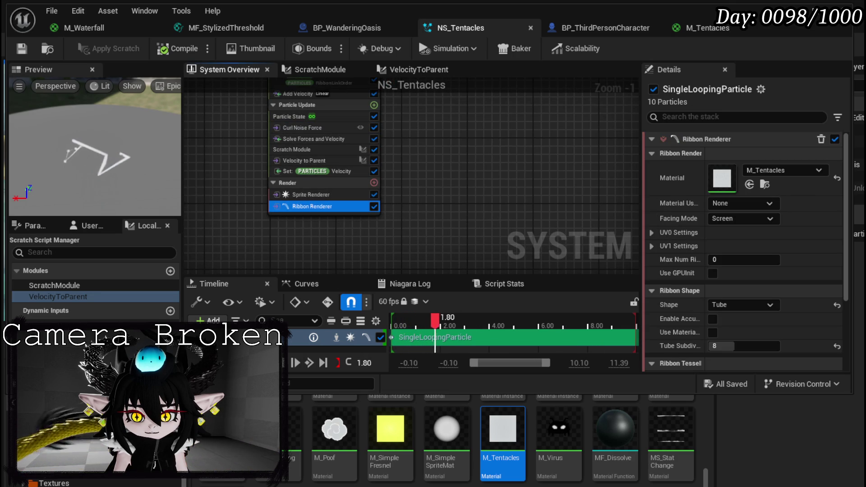
scroll(714, 226, down, 4)
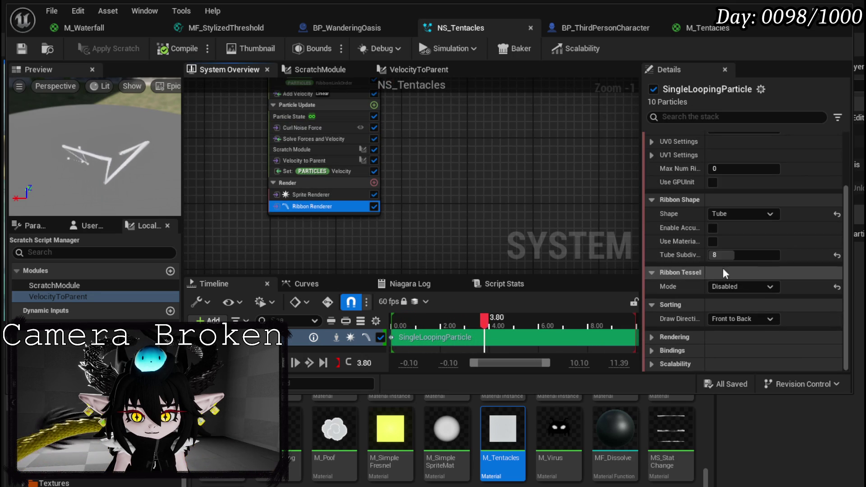
click(729, 288)
click(724, 296)
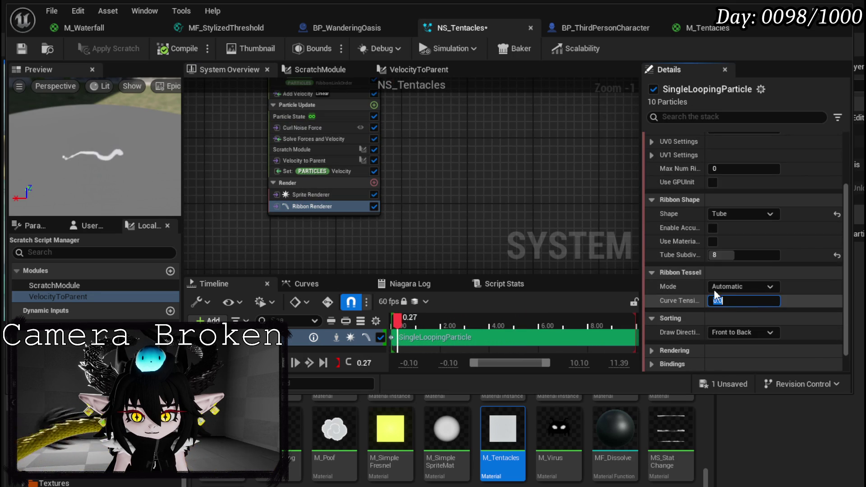
click(16, 53)
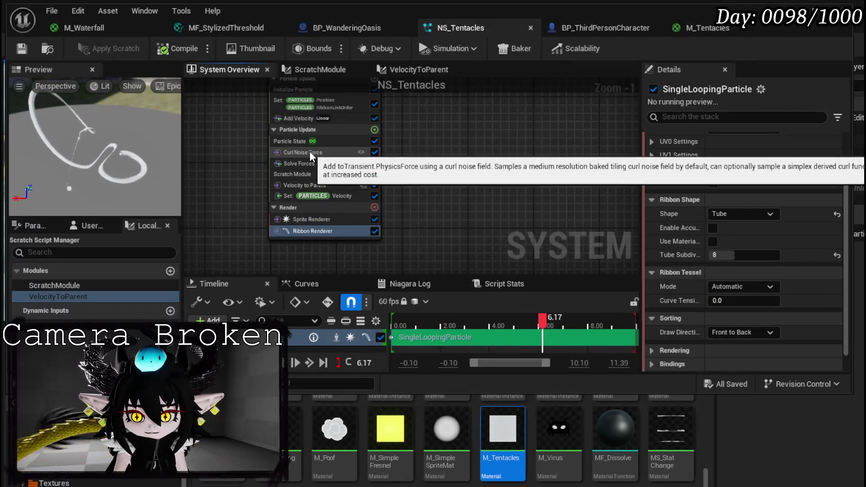
click(309, 151)
click(744, 173)
Set Noise Frequency to 10 and enable Pan Noise with Z at 1.0.
text(10)
key(Return)
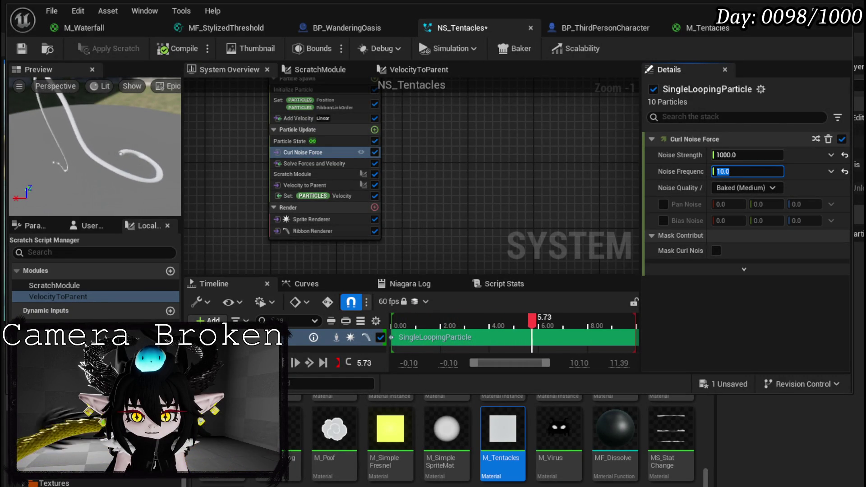
mouse_move(683, 223)
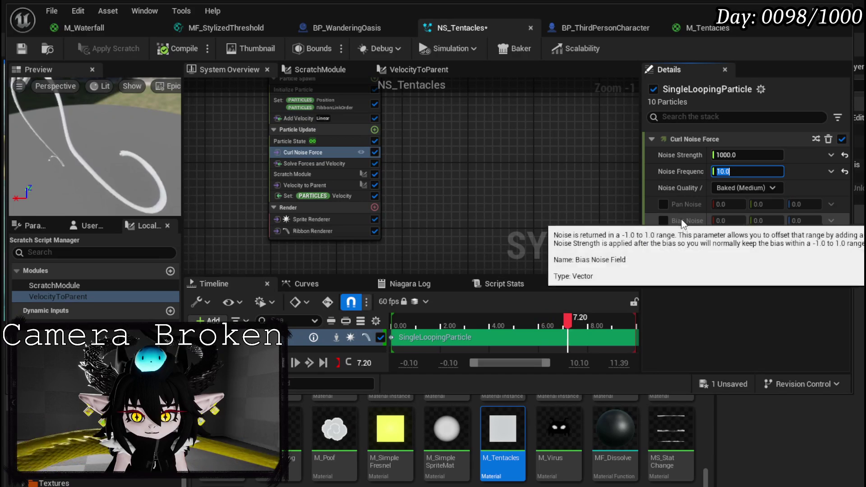
click(663, 204)
mouse_move(742, 212)
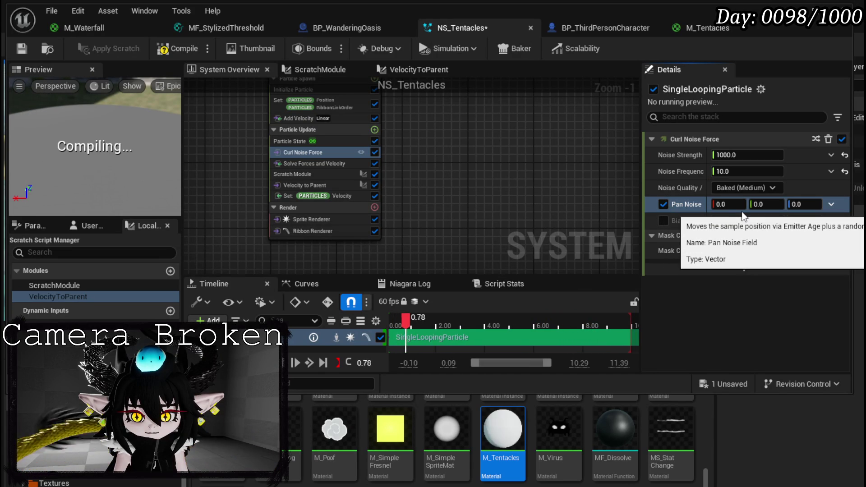
click(805, 205)
text(1)
key(Return)
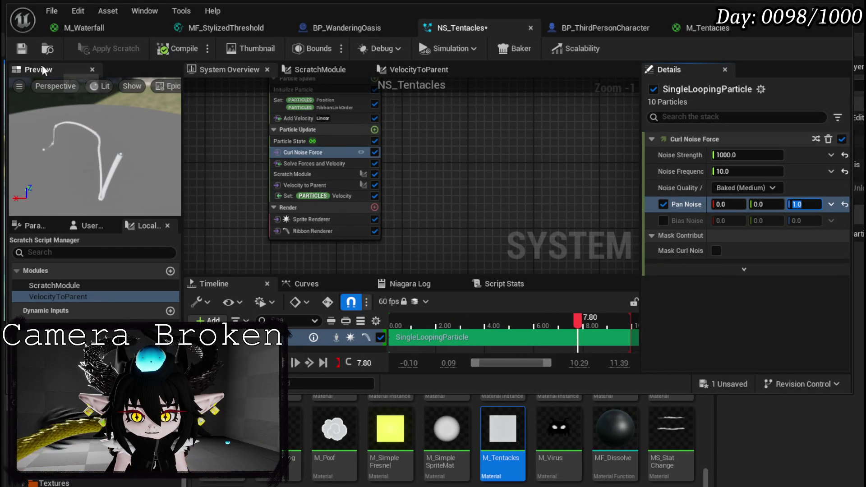
Save the system, restart the preview, and switch to the level editor.
click(22, 52)
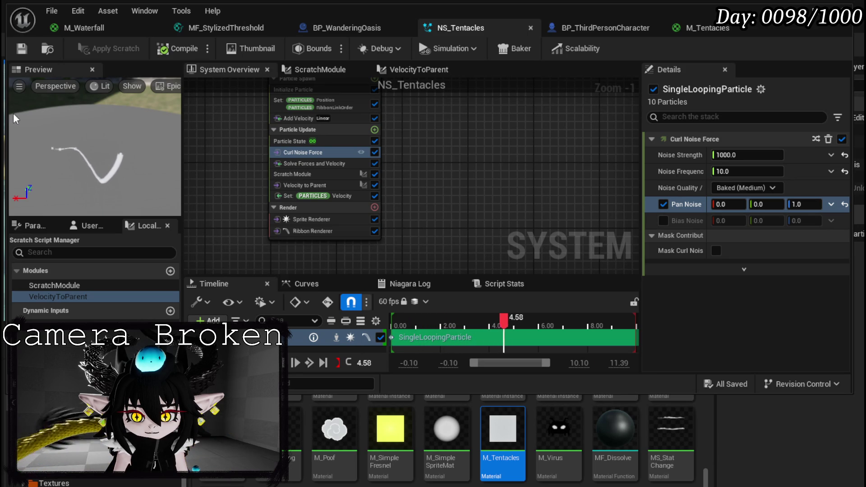
click(21, 48)
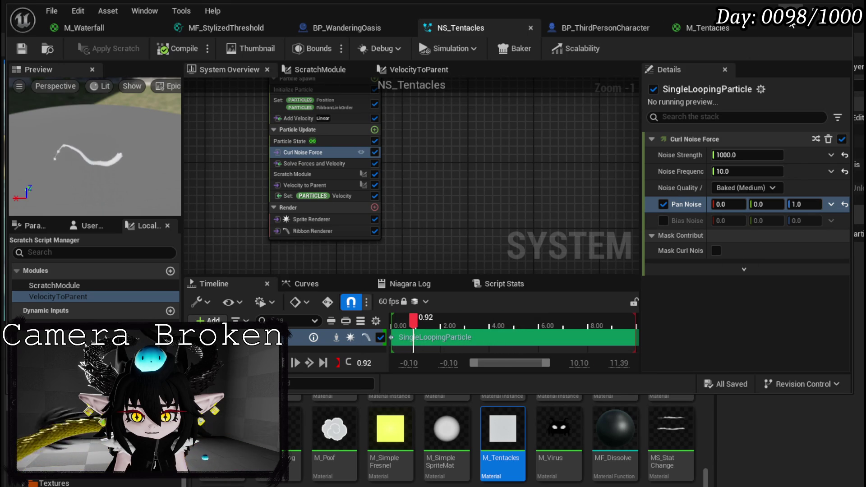
key(alt+Tab)
Place NS_Tentacles from the FinishedSystems folder into the level.
drag(472, 309, 472, 317)
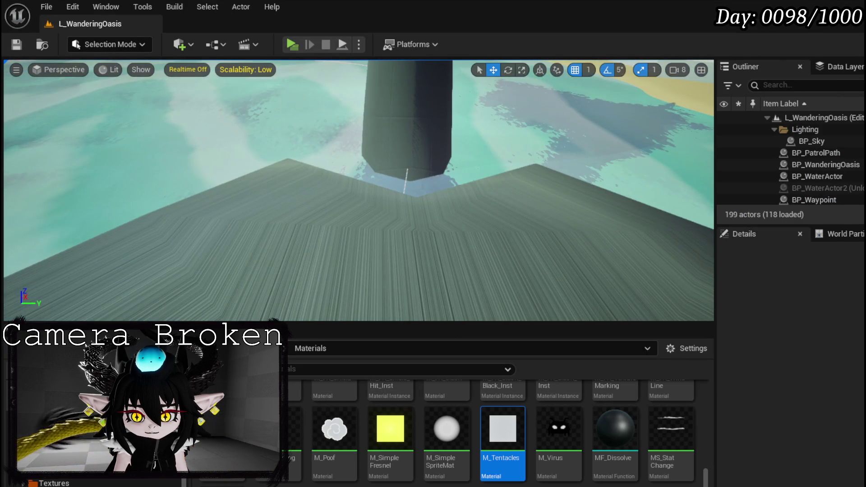
click(253, 348)
double_click(390, 401)
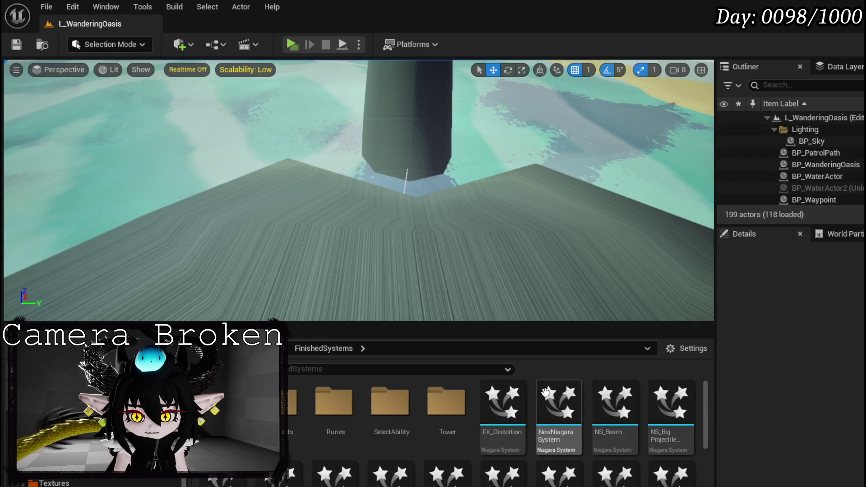
scroll(408, 464, down, 5)
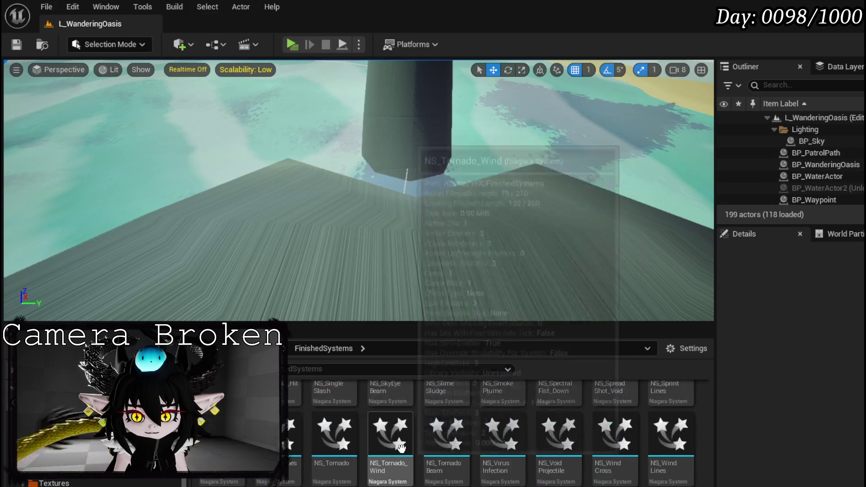
mouse_move(289, 433)
mouse_down()
mouse_move(347, 412)
mouse_move(336, 243)
mouse_up()
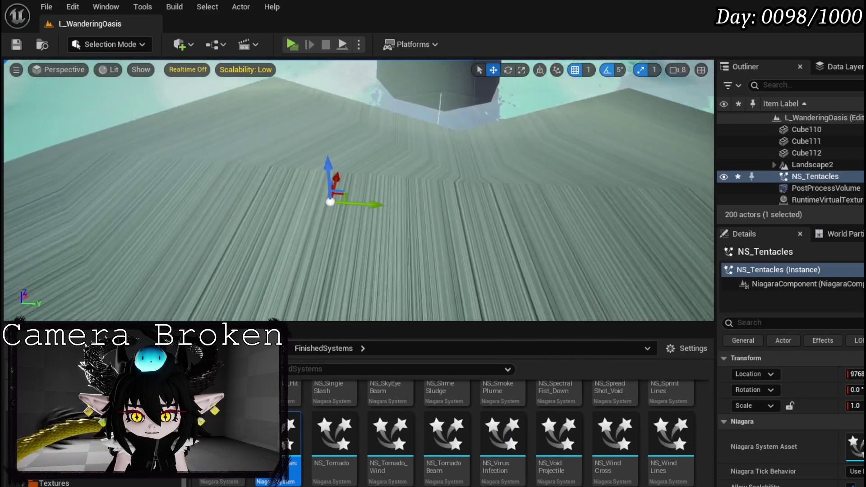
drag(328, 148, 332, 76)
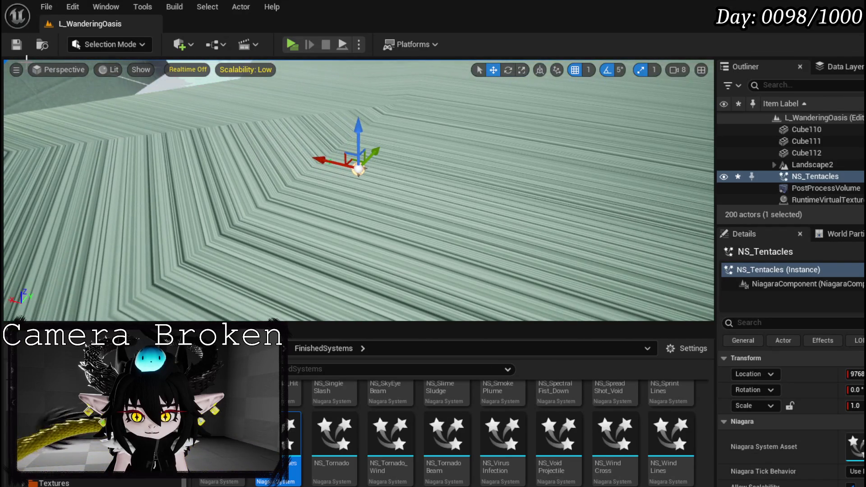
Turn on viewport Realtime and move NS_Tentacles along X to stretch its trail.
click(17, 69)
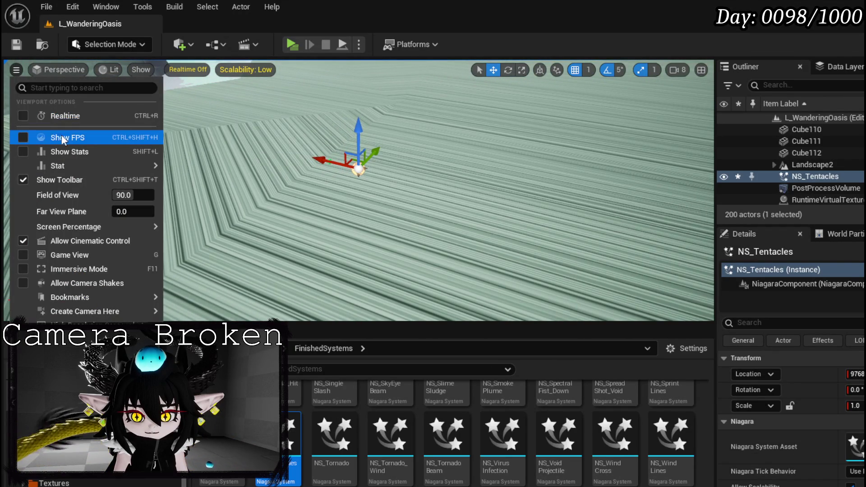
click(25, 116)
click(348, 155)
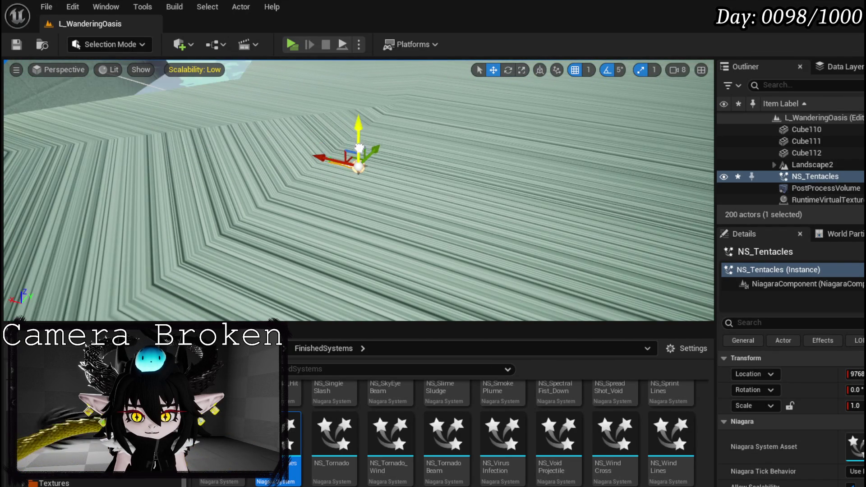
mouse_move(362, 74)
mouse_down()
mouse_move(330, 120)
mouse_move(297, 118)
mouse_move(237, 159)
mouse_move(657, 154)
mouse_move(559, 136)
mouse_move(435, 144)
mouse_up()
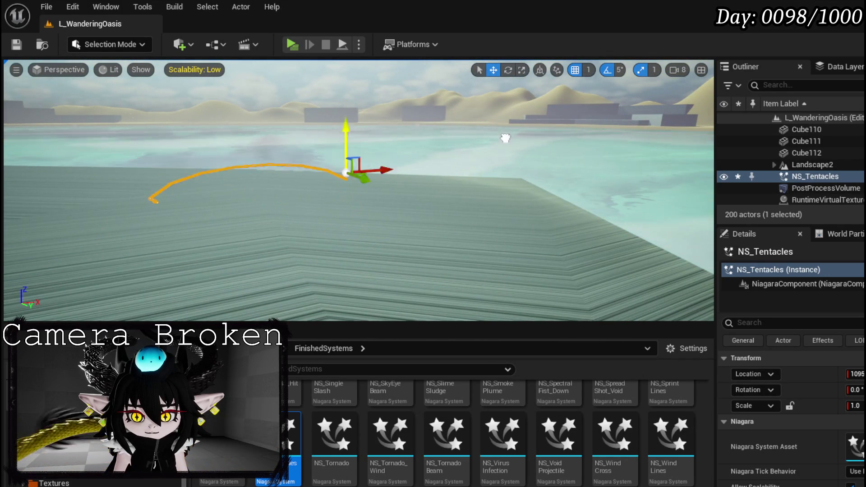
mouse_move(376, 155)
mouse_down()
mouse_move(591, 142)
mouse_move(426, 153)
mouse_up()
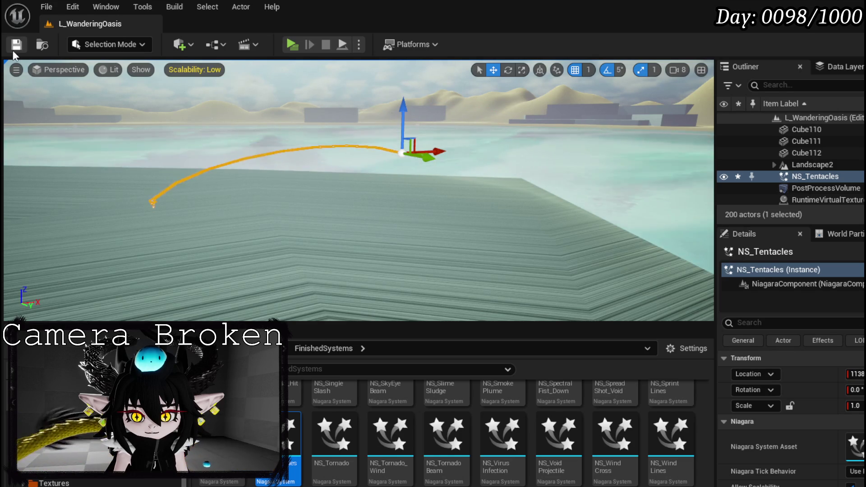
Turn viewport Realtime back off and reopen NS_Tentacles in the Niagara Editor.
click(17, 69)
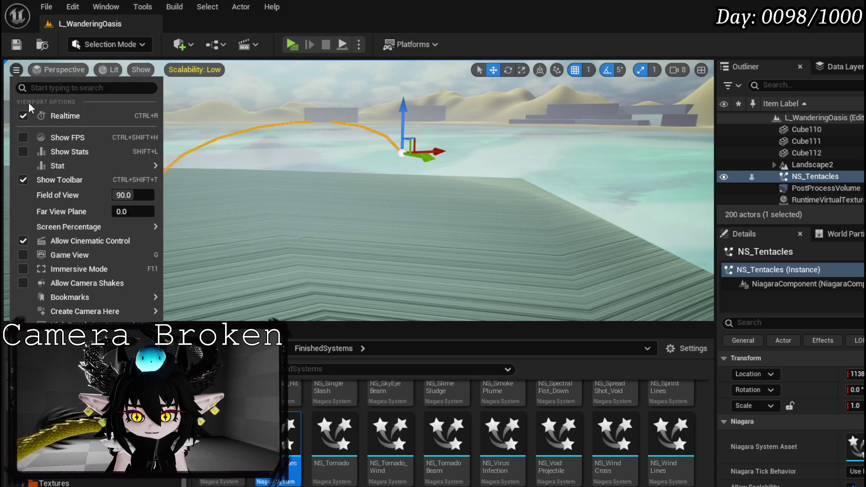
click(23, 116)
click(61, 70)
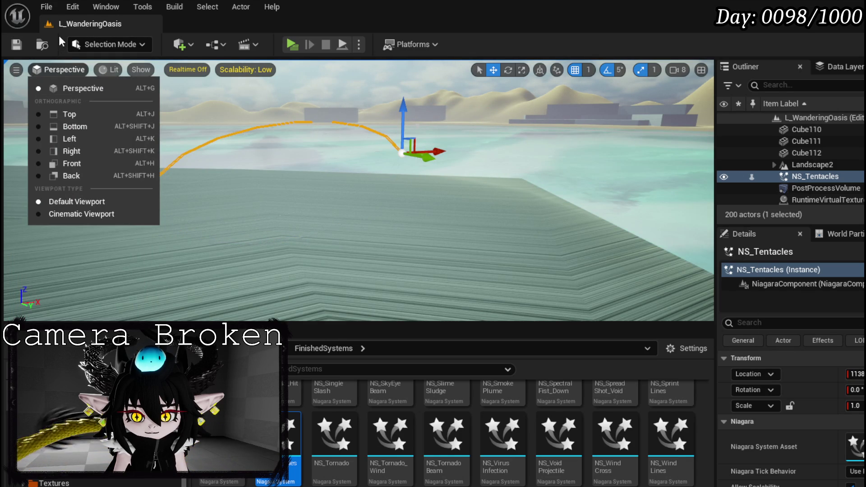
click(88, 26)
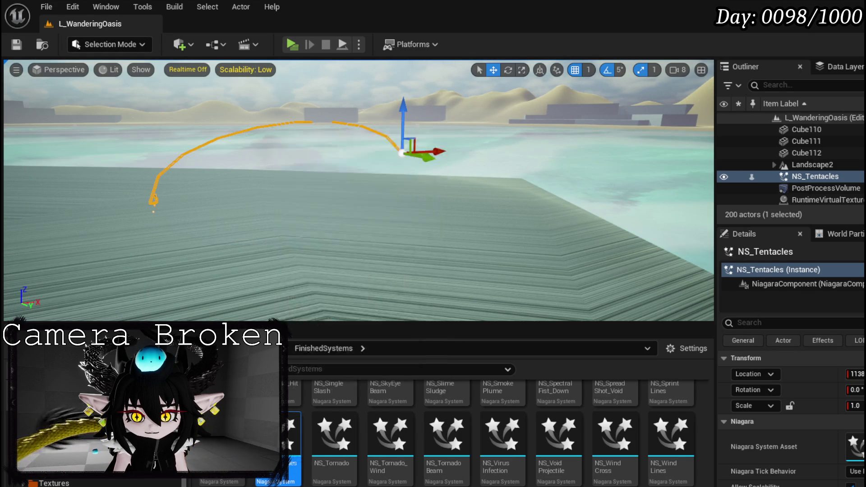
double_click(280, 444)
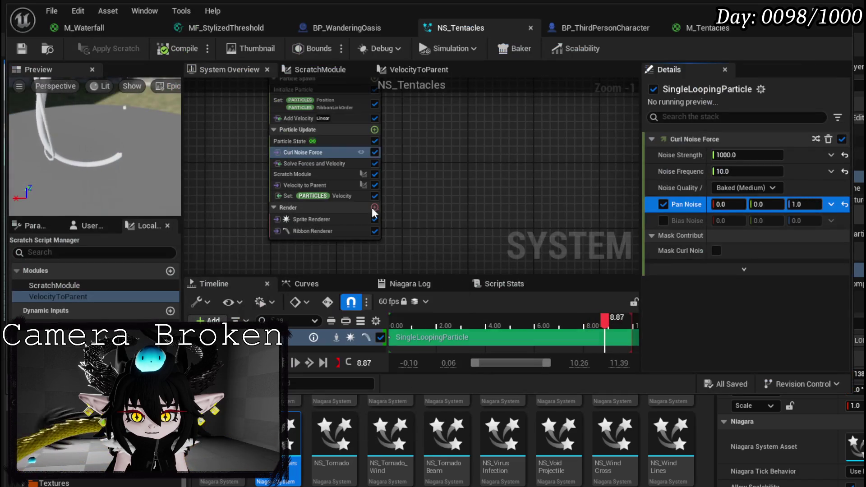
Inspect the spawn Set PARTICLES Position module's inputs, then switch to the ScratchModule graph.
mouse_move(458, 180)
mouse_down()
mouse_move(433, 207)
mouse_move(445, 240)
mouse_up()
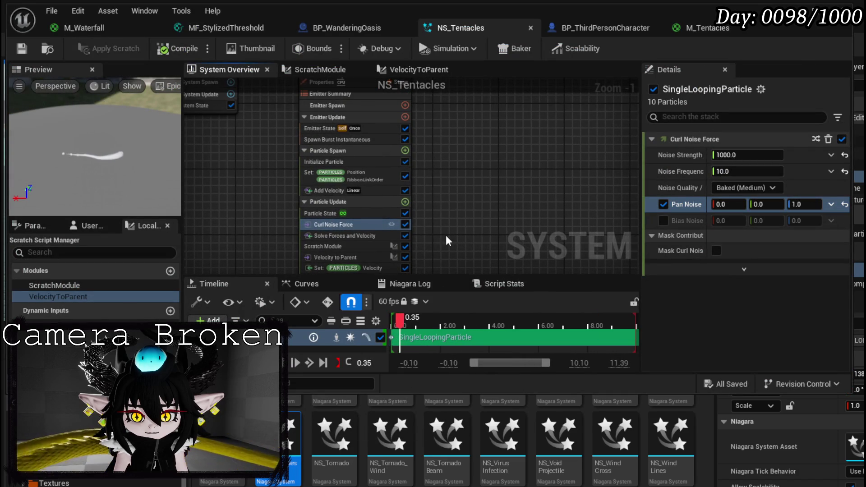
click(346, 174)
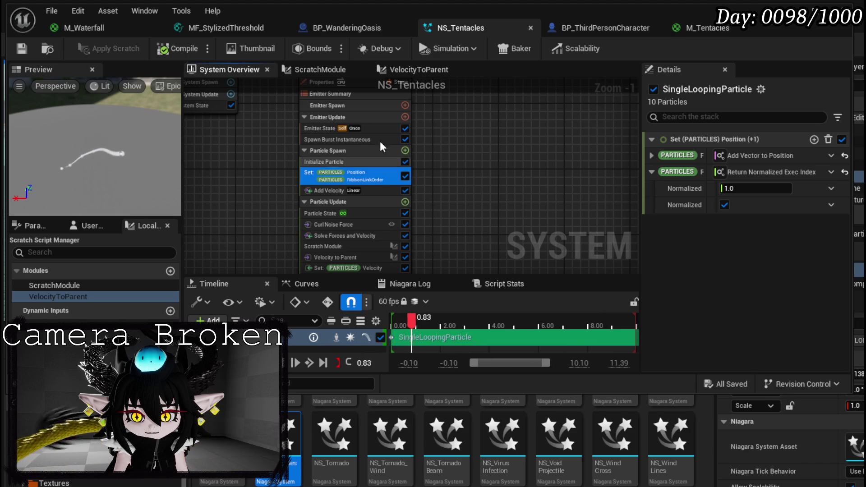
click(314, 70)
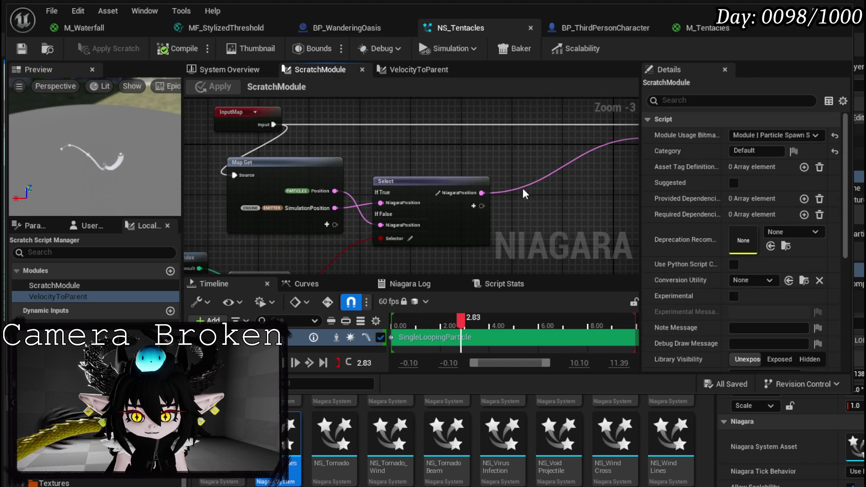
Inspect the equality comparison, Map Get and Select nodes in the ScratchModule graph.
scroll(411, 157, up, 2)
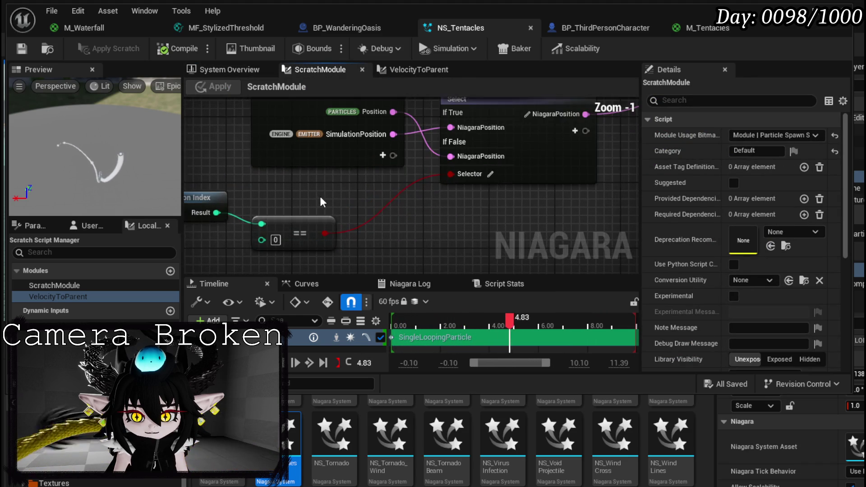
drag(321, 197, 386, 208)
click(357, 232)
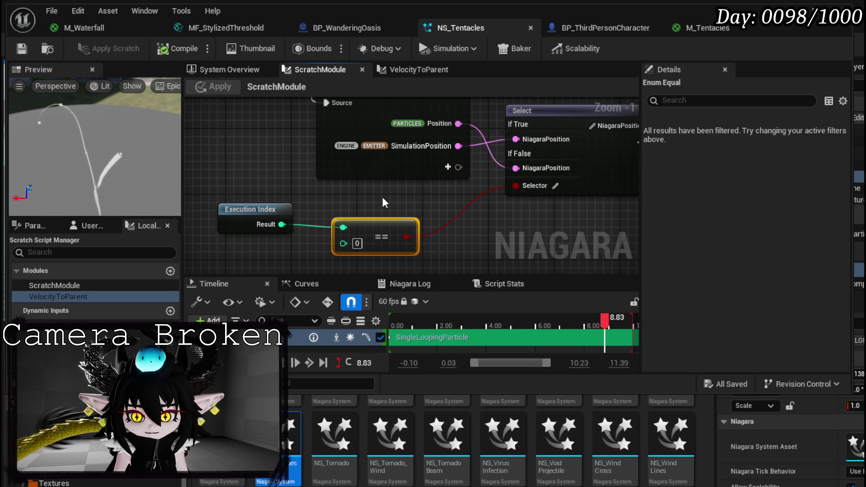
drag(390, 200, 367, 219)
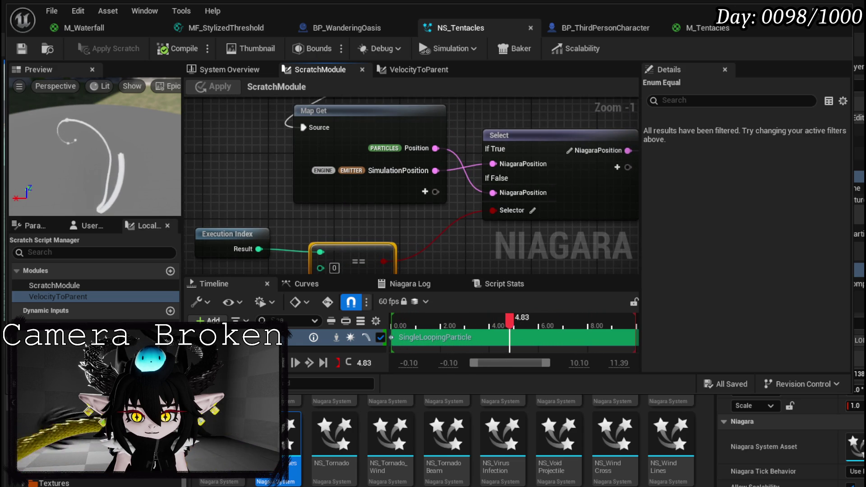
drag(332, 219, 268, 228)
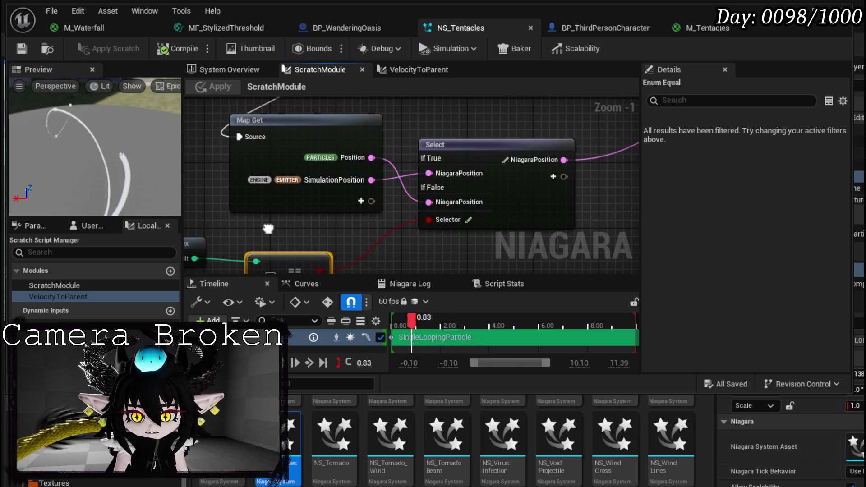
drag(268, 229, 273, 248)
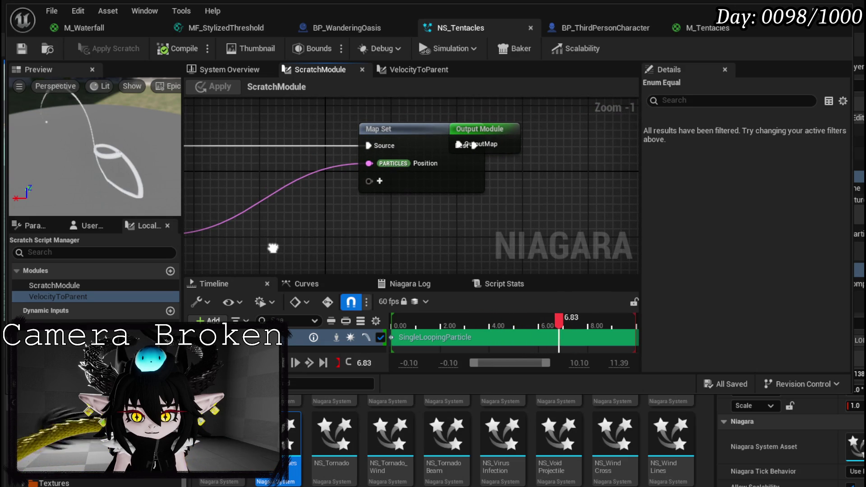
Move Output Module right of Map Set, save, and switch to VelocityToParent's graph.
drag(519, 127, 576, 127)
click(21, 48)
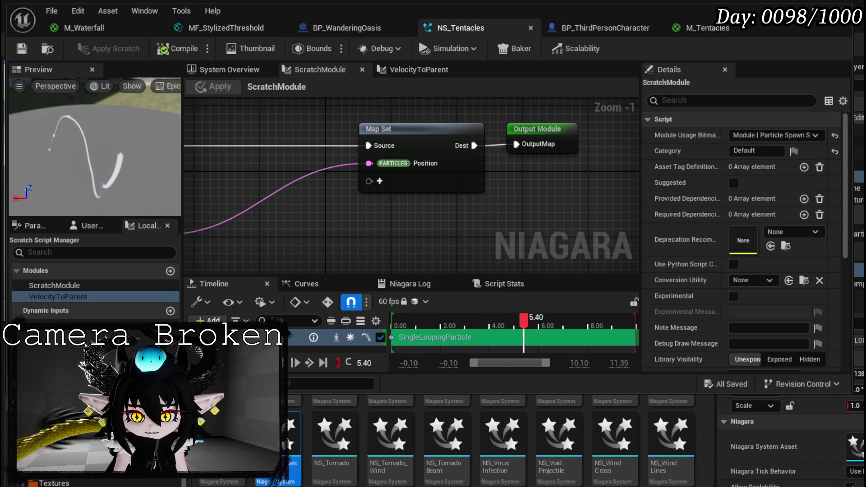
click(419, 70)
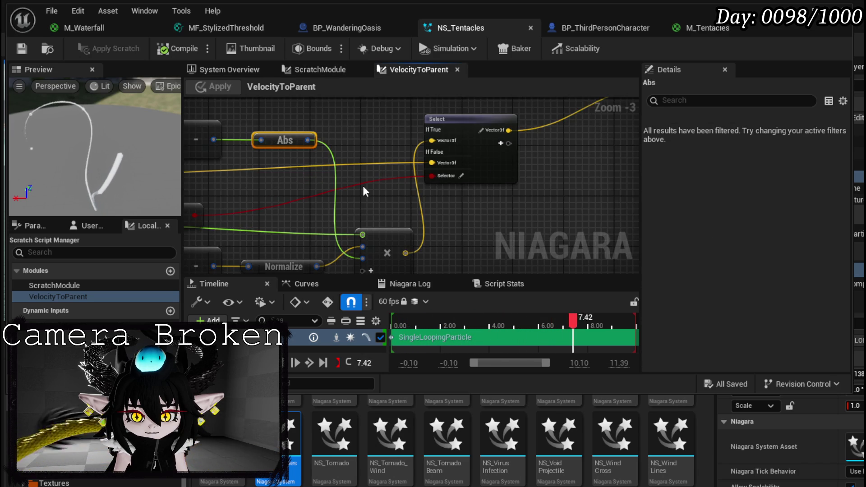
Move the Execution Index node up and the Subtract node left and up in VelocityToParent.
scroll(362, 184, up, 3)
mouse_move(498, 184)
mouse_down()
mouse_move(359, 204)
mouse_move(436, 223)
mouse_up()
scroll(359, 204, up, 1)
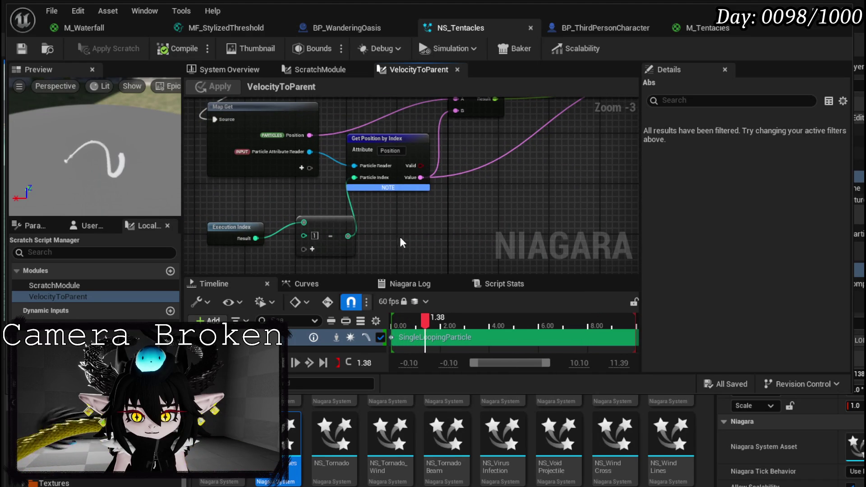
drag(256, 229, 243, 215)
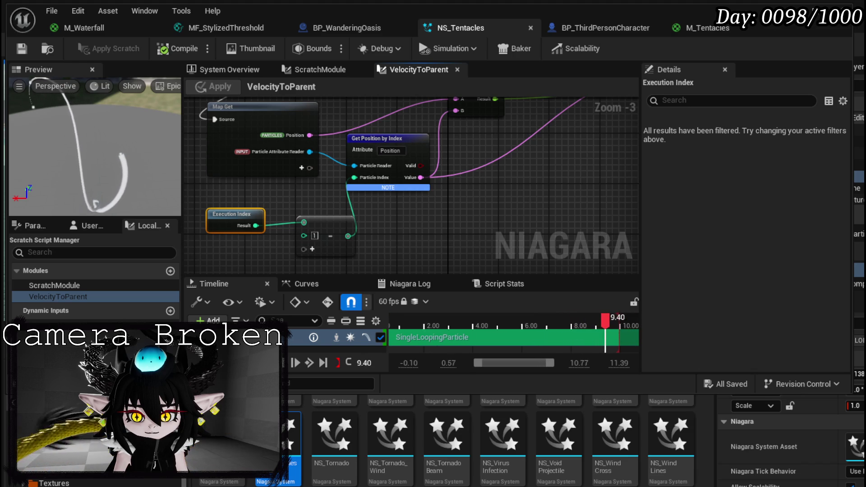
scroll(318, 217, up, 2)
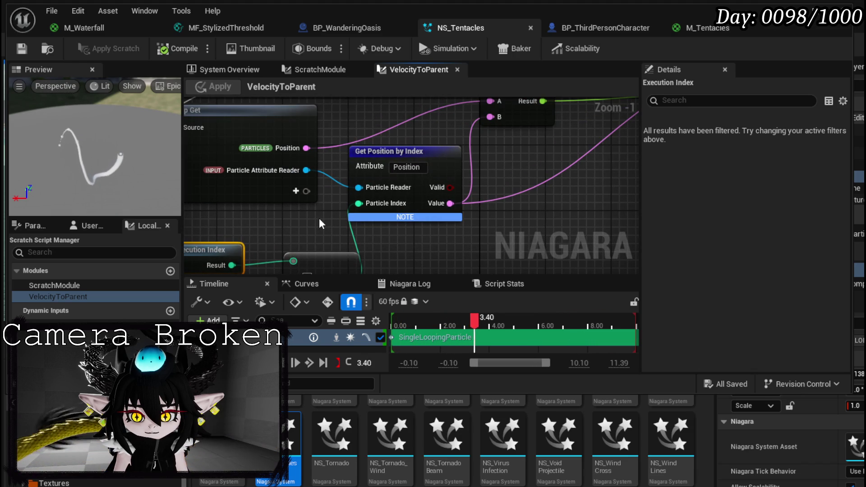
drag(319, 220, 318, 237)
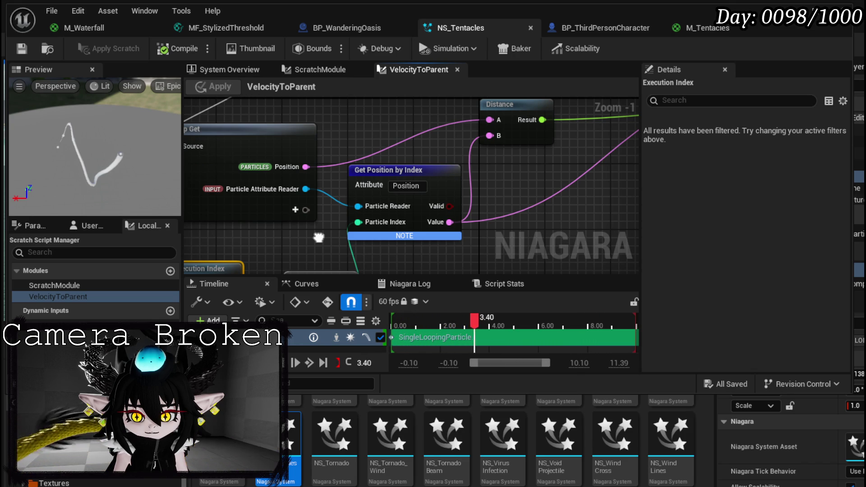
drag(318, 238, 328, 200)
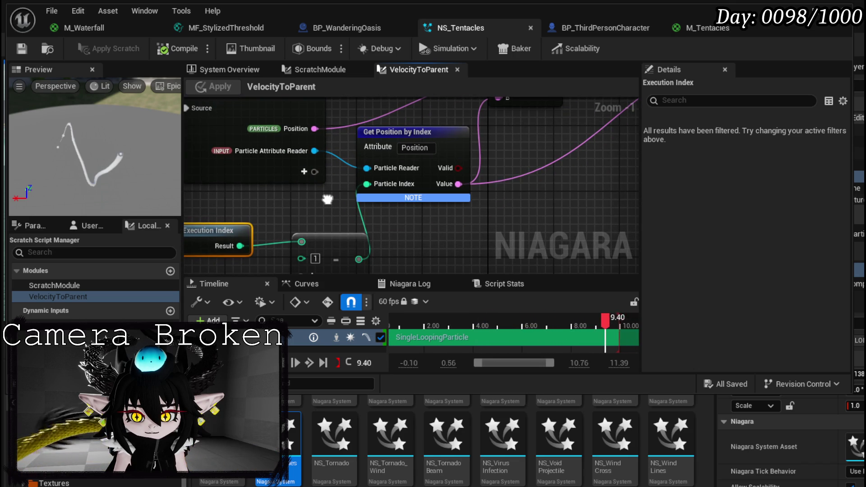
drag(327, 199, 356, 188)
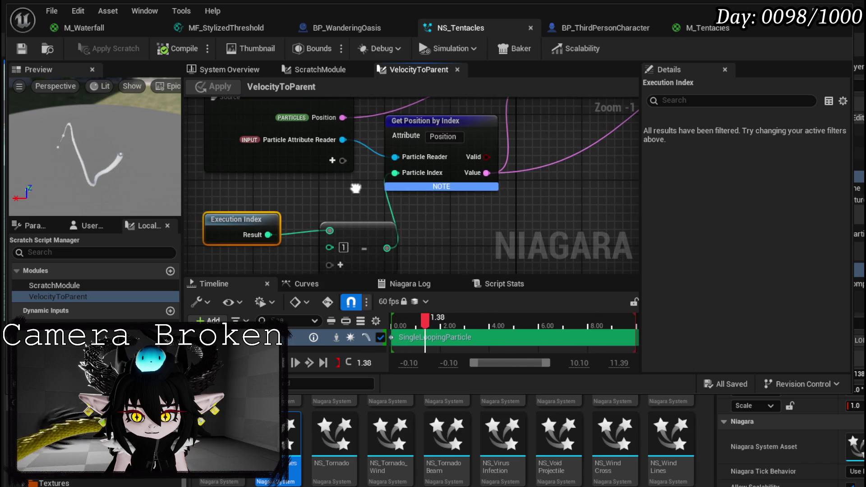
drag(359, 222, 323, 207)
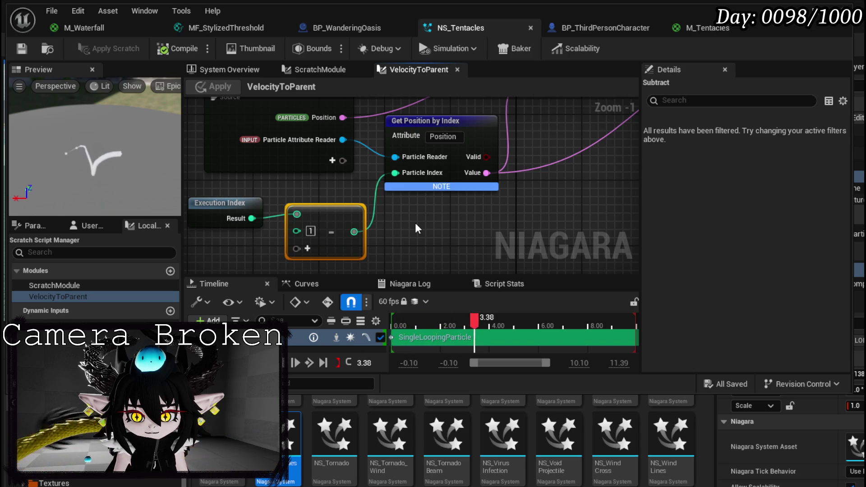
Recommit Position as the attribute on the Get Position by Index node.
drag(414, 223, 391, 233)
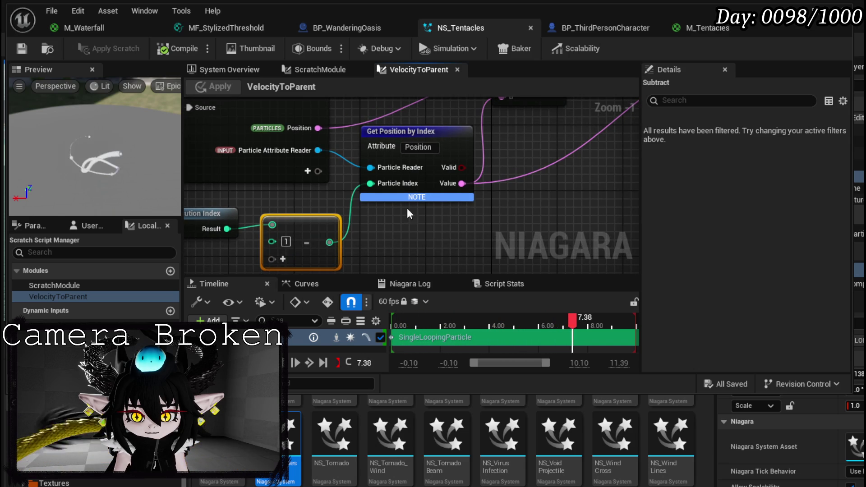
click(424, 145)
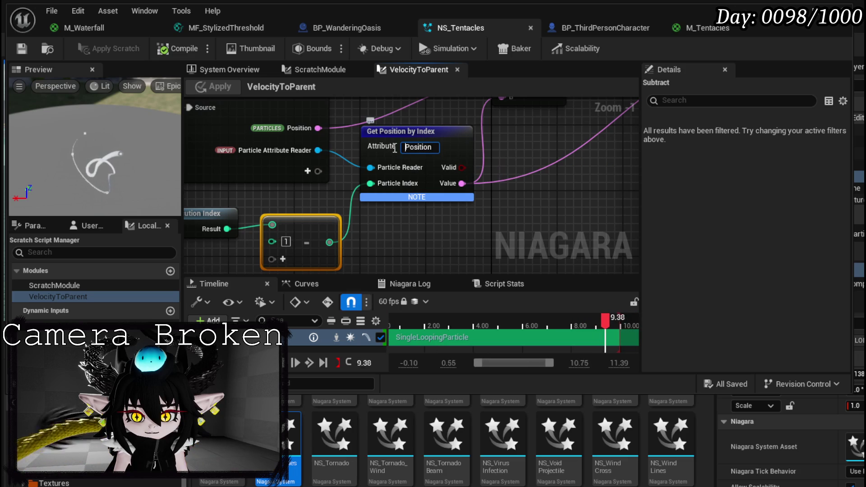
click(513, 137)
mouse_move(514, 137)
mouse_down()
mouse_move(440, 193)
mouse_move(344, 222)
mouse_move(280, 221)
mouse_move(306, 209)
mouse_move(451, 215)
mouse_move(486, 194)
mouse_move(367, 216)
mouse_move(295, 217)
mouse_up()
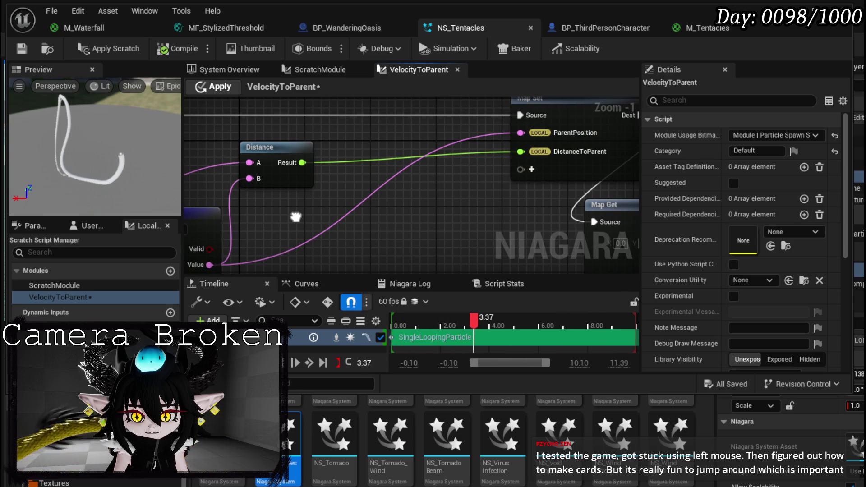
drag(295, 217, 300, 213)
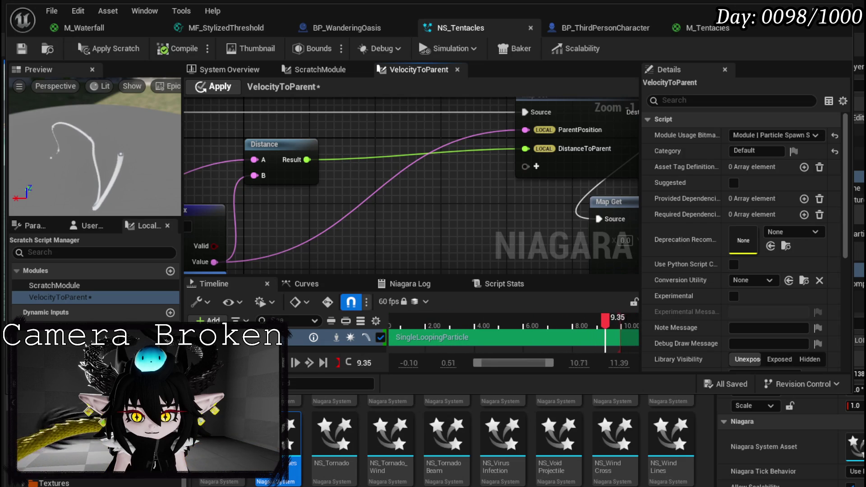
mouse_move(519, 230)
mouse_down()
mouse_move(226, 195)
mouse_move(247, 155)
mouse_up()
scroll(520, 155, down, 2)
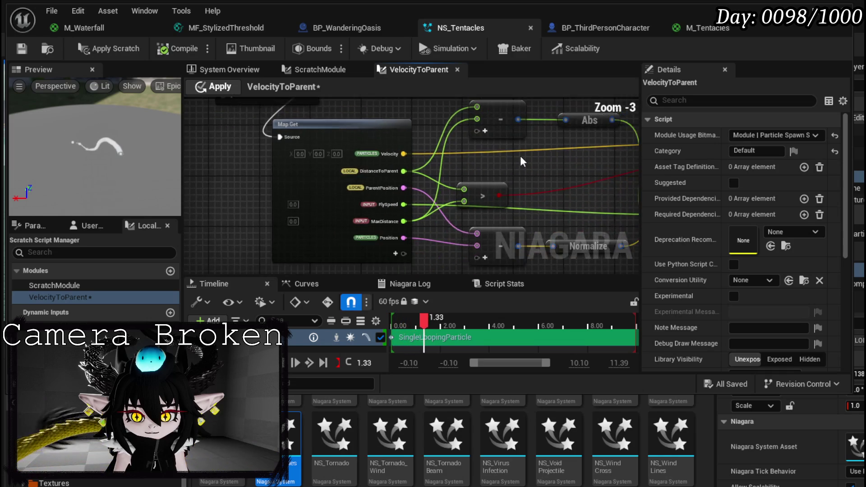
Move the Greater Than node beside the Select node.
mouse_move(274, 122)
mouse_down()
mouse_move(351, 172)
mouse_move(366, 156)
mouse_up()
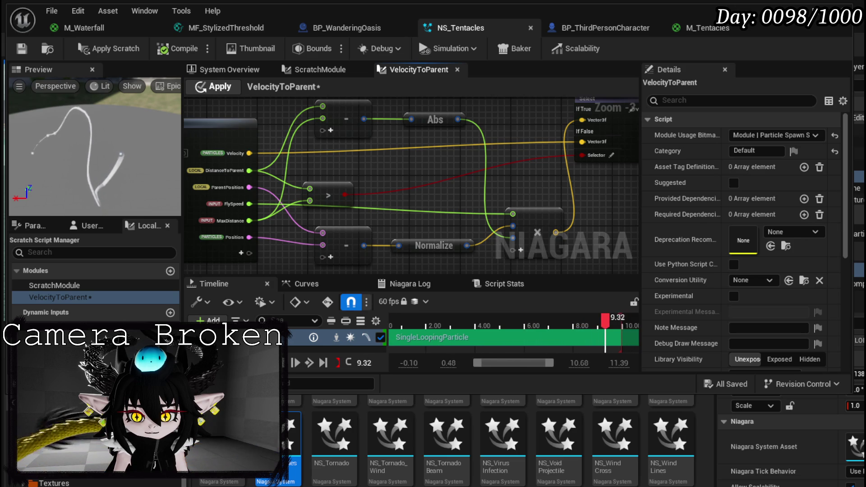
mouse_move(320, 213)
mouse_down()
mouse_move(392, 183)
mouse_move(304, 207)
mouse_up()
scroll(391, 178, up, 2)
click(492, 152)
mouse_move(415, 192)
mouse_down()
mouse_move(417, 147)
mouse_move(262, 211)
mouse_move(483, 214)
mouse_move(588, 166)
mouse_up()
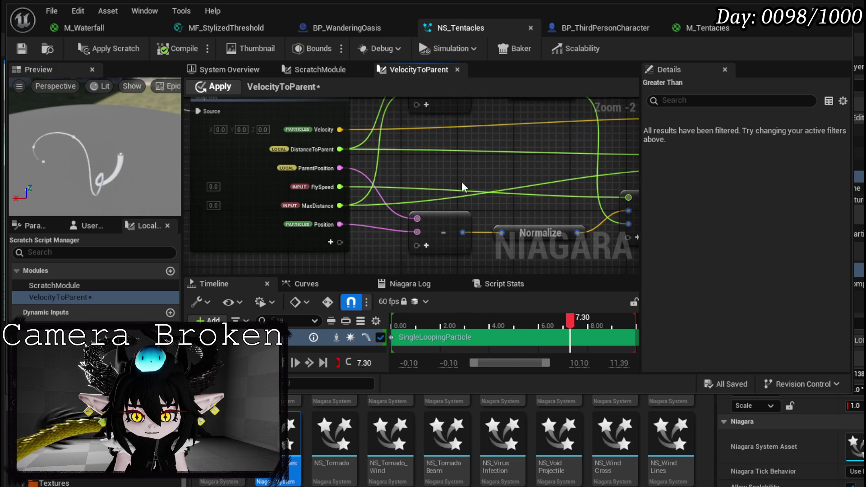
drag(461, 181, 354, 222)
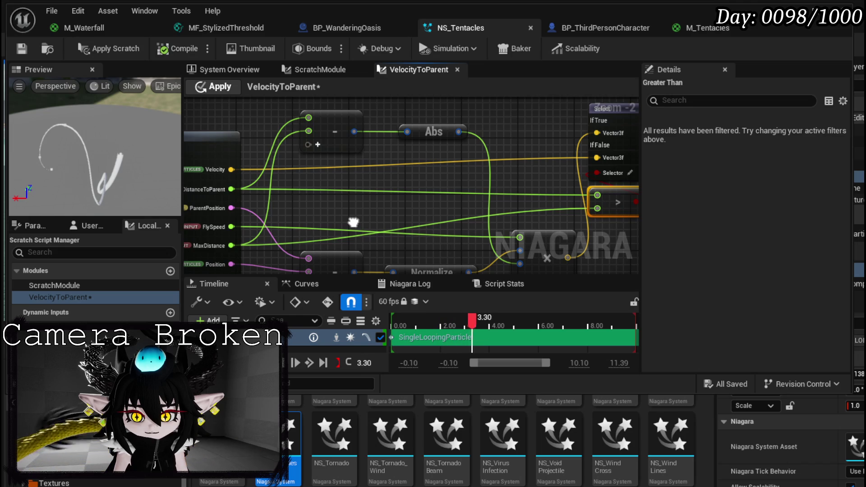
drag(353, 222, 387, 220)
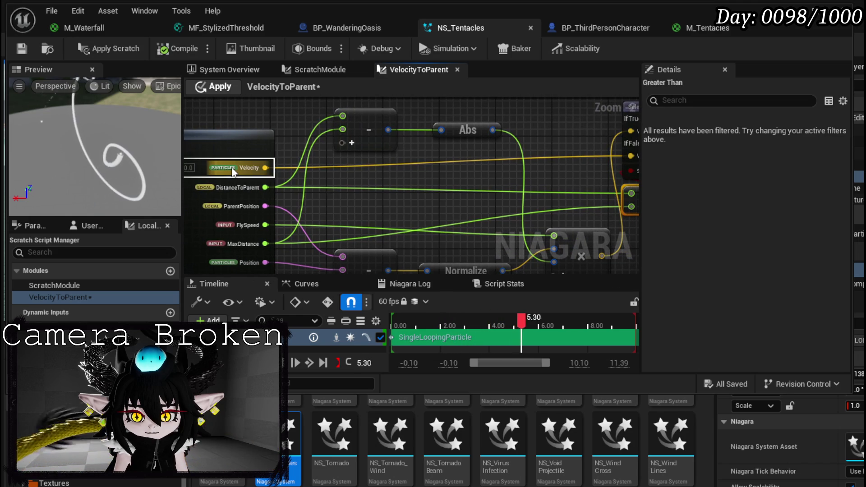
drag(259, 173, 96, 169)
mouse_move(351, 153)
mouse_down()
mouse_move(383, 144)
mouse_move(363, 168)
mouse_move(405, 160)
mouse_up()
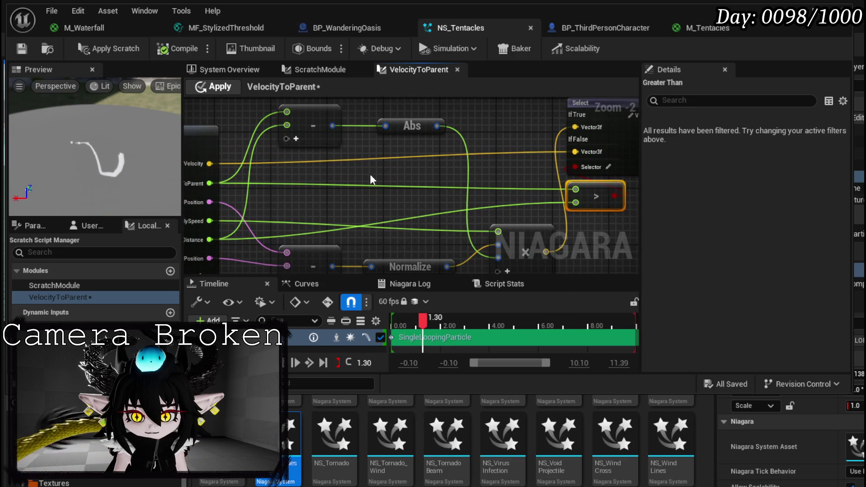
mouse_move(367, 177)
mouse_down()
mouse_move(405, 175)
mouse_move(434, 130)
mouse_up()
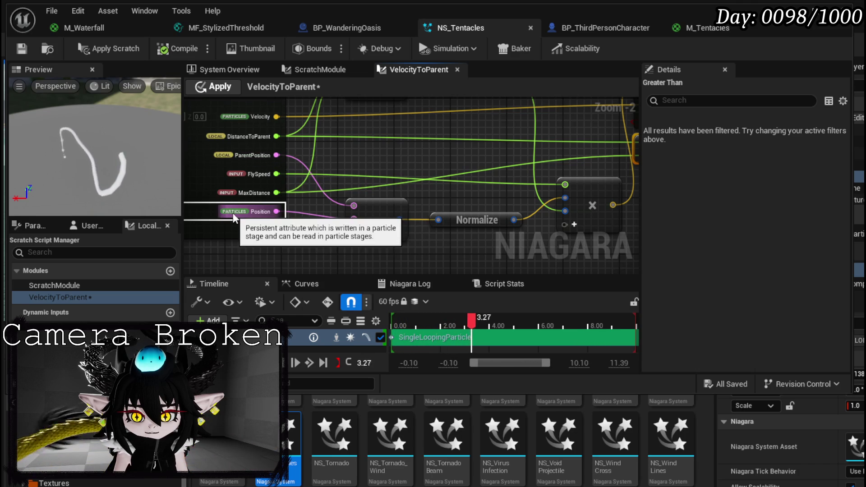
Align the Subtract and Normalize nodes, nudging Normalize slightly left.
mouse_move(388, 207)
mouse_down()
mouse_move(391, 175)
mouse_move(419, 199)
mouse_move(416, 217)
mouse_up()
click(432, 193)
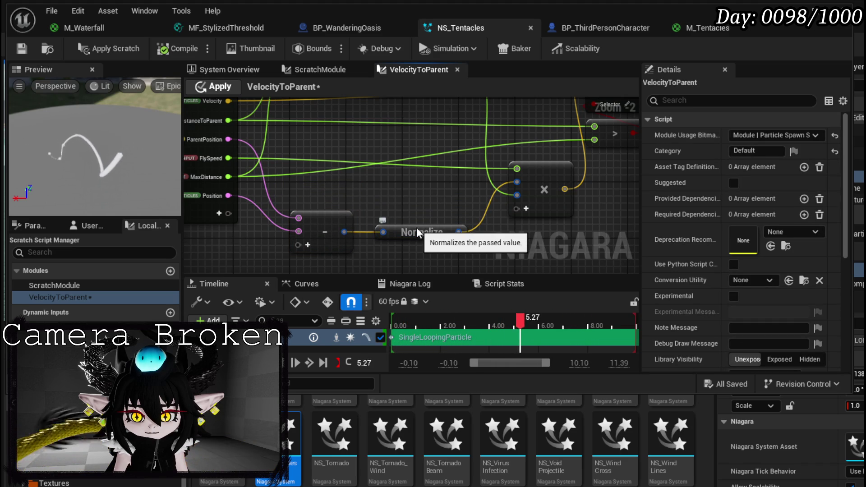
drag(417, 233, 403, 233)
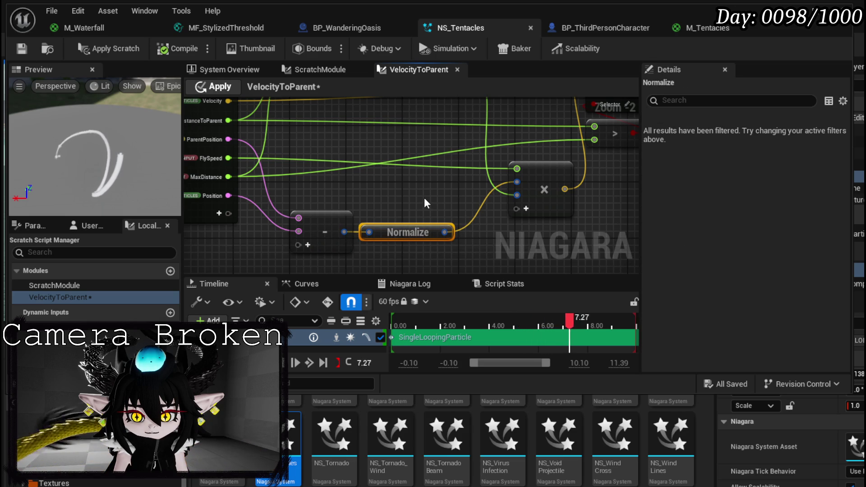
mouse_move(424, 199)
mouse_down()
mouse_move(409, 225)
mouse_move(467, 218)
mouse_up()
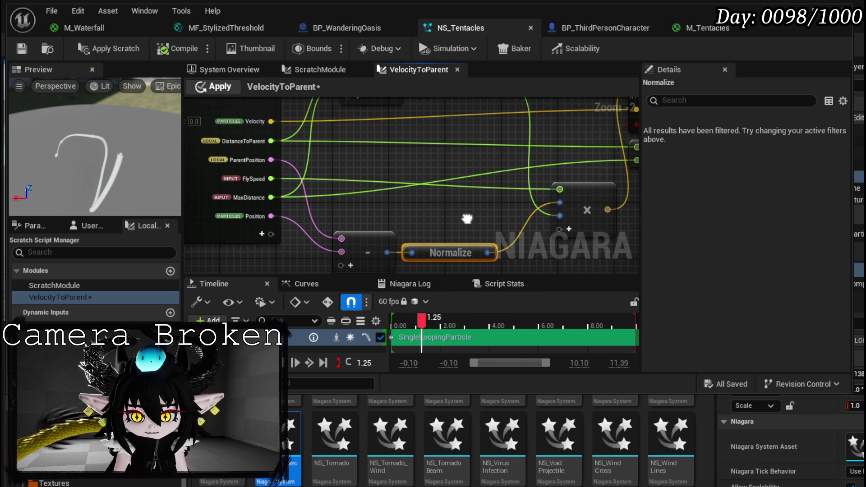
drag(467, 219, 491, 219)
right_click(311, 165)
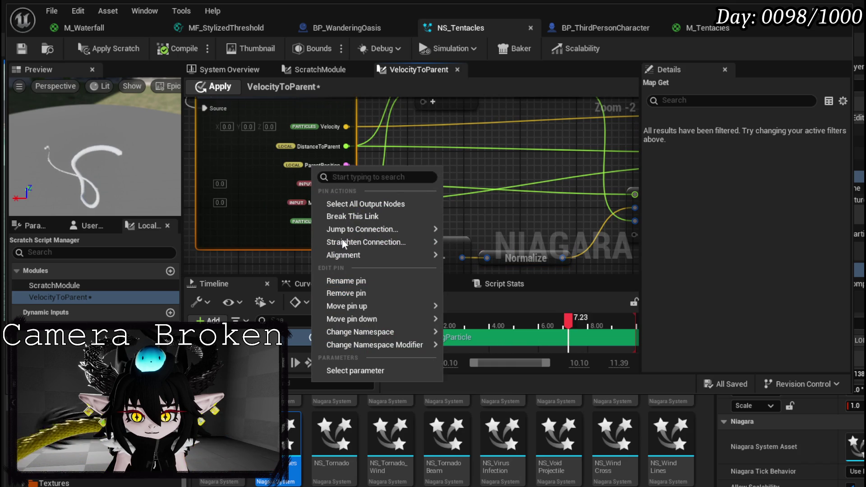
Reorder Map Get pins, moving ParentPosition below MaxDistance and shifting FlySpeed up and down.
mouse_move(369, 318)
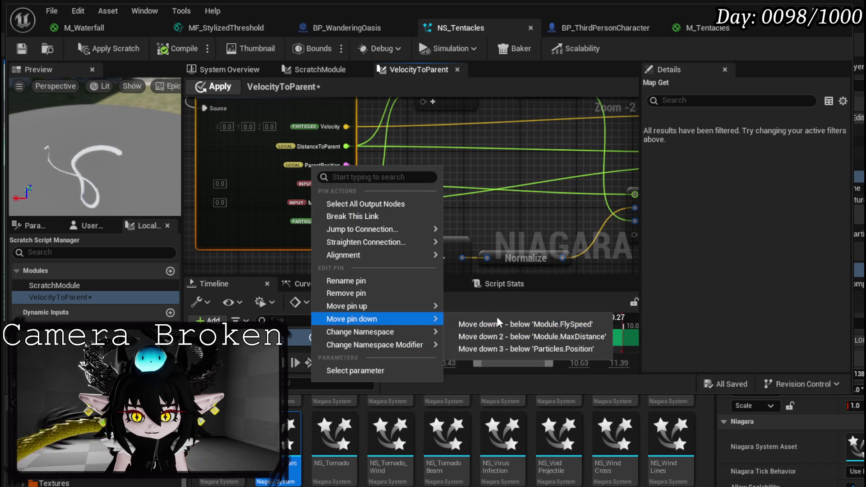
click(510, 337)
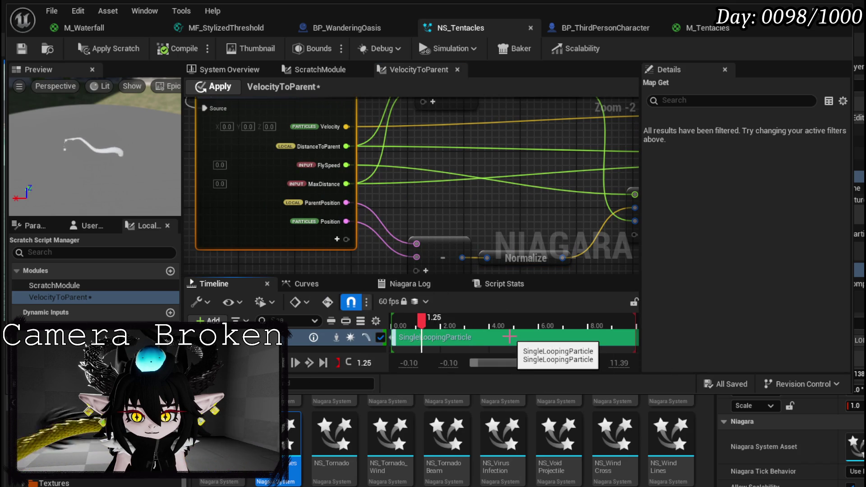
mouse_move(467, 212)
mouse_down()
mouse_move(350, 175)
mouse_move(362, 195)
mouse_move(391, 200)
mouse_up()
right_click(269, 154)
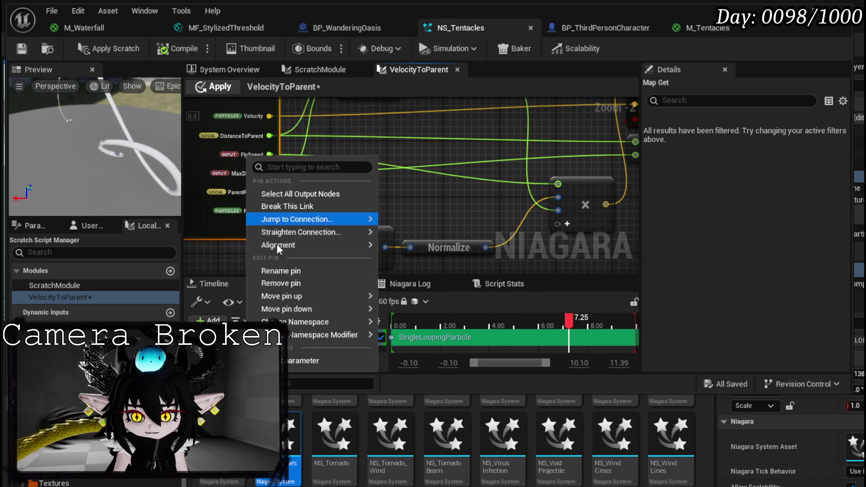
mouse_move(377, 309)
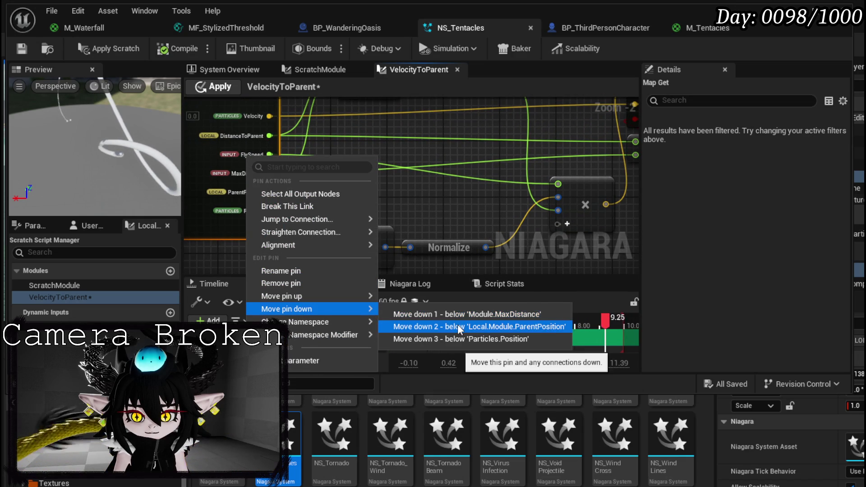
click(458, 327)
right_click(259, 197)
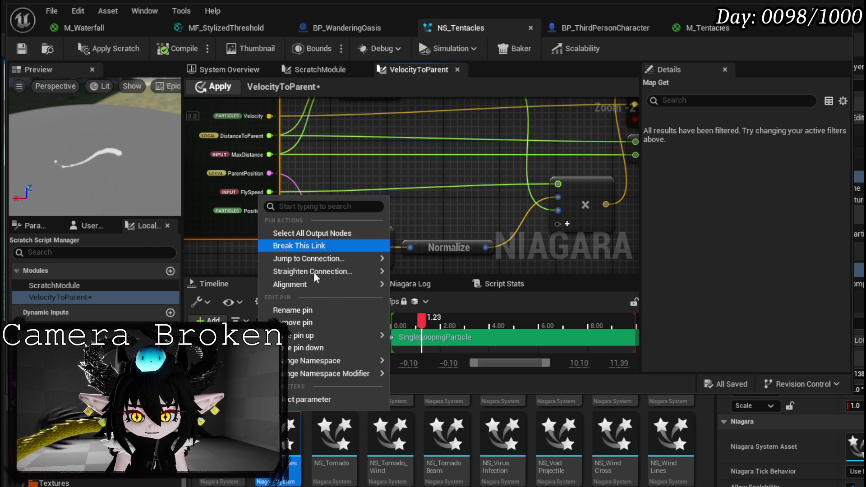
mouse_move(333, 335)
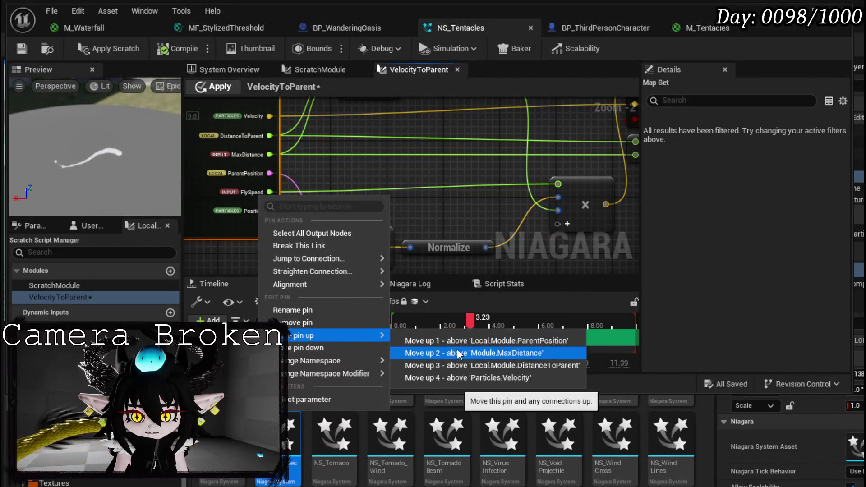
click(458, 351)
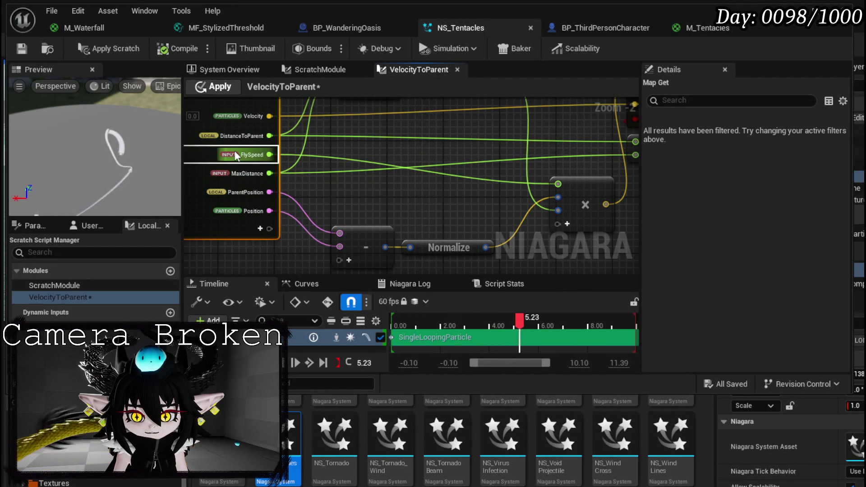
Settle FlySpeed just below MaxDistance, save NS_Tentacles and return to the level editor.
right_click(246, 155)
mouse_move(273, 292)
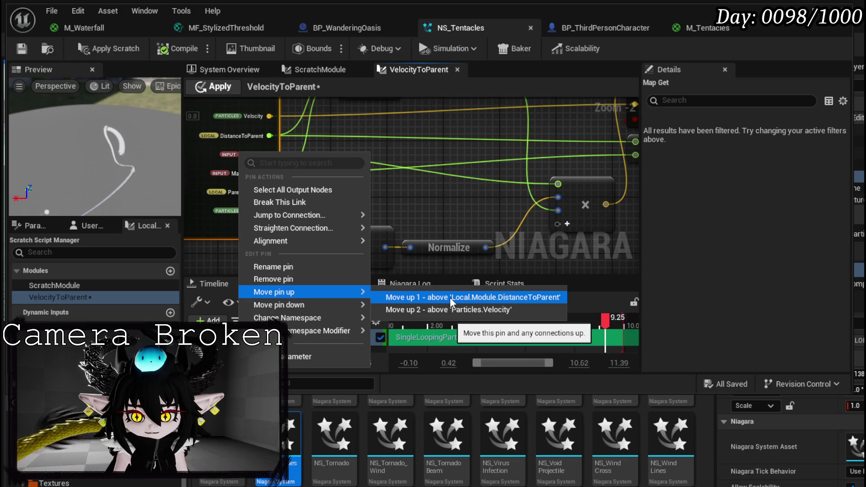
click(450, 298)
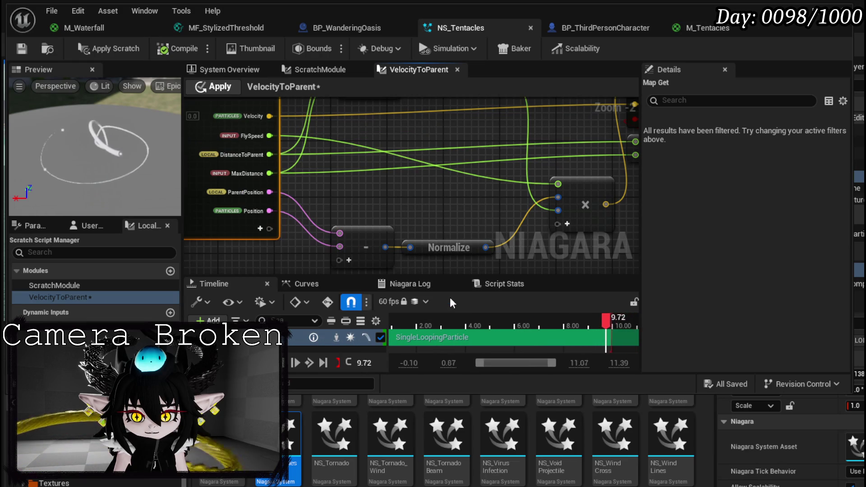
right_click(247, 135)
mouse_move(300, 287)
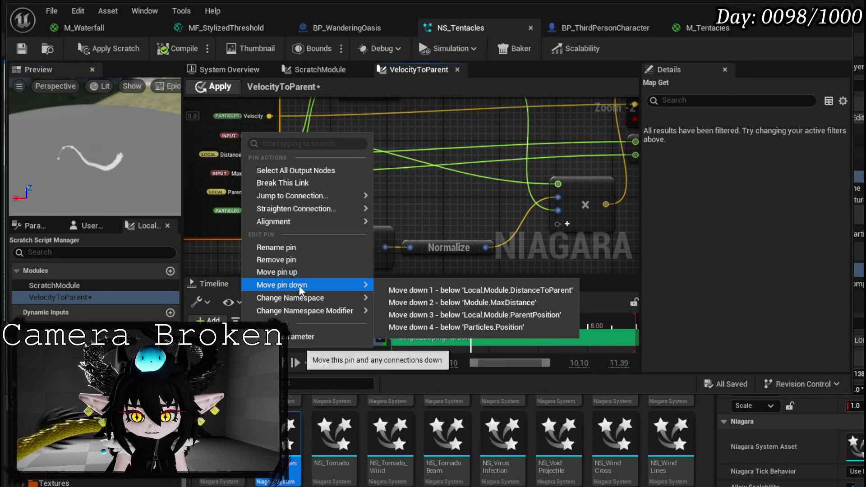
click(479, 303)
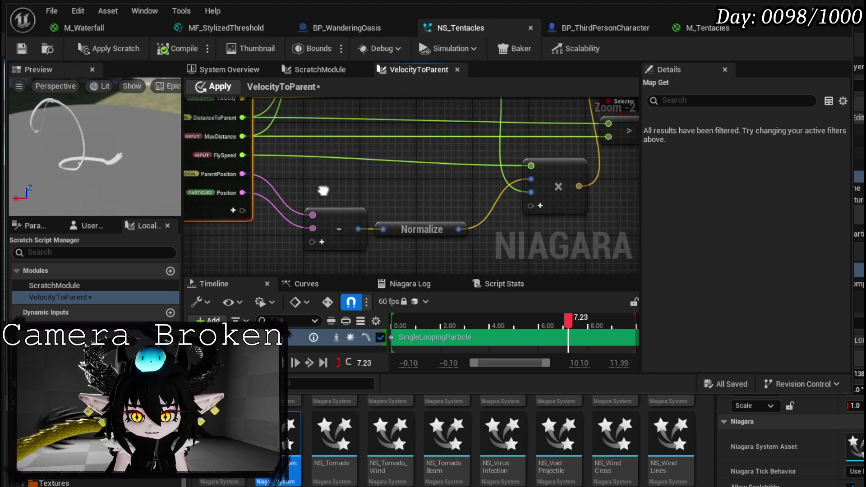
drag(323, 189, 332, 201)
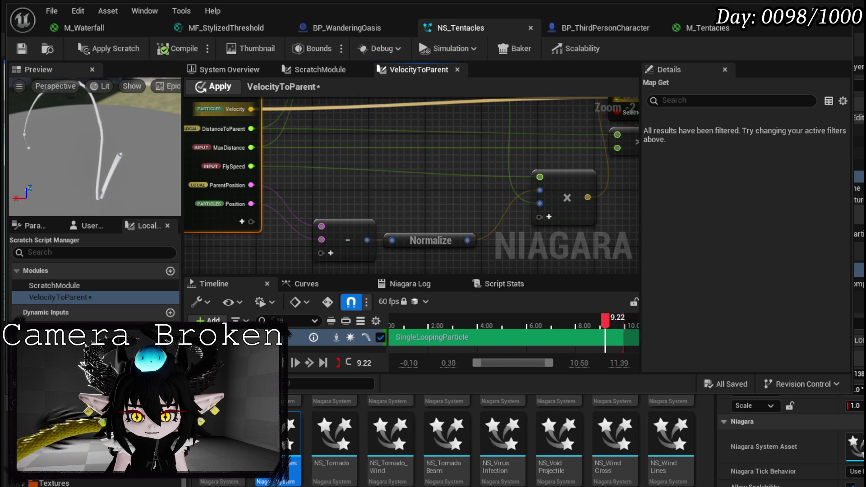
click(21, 50)
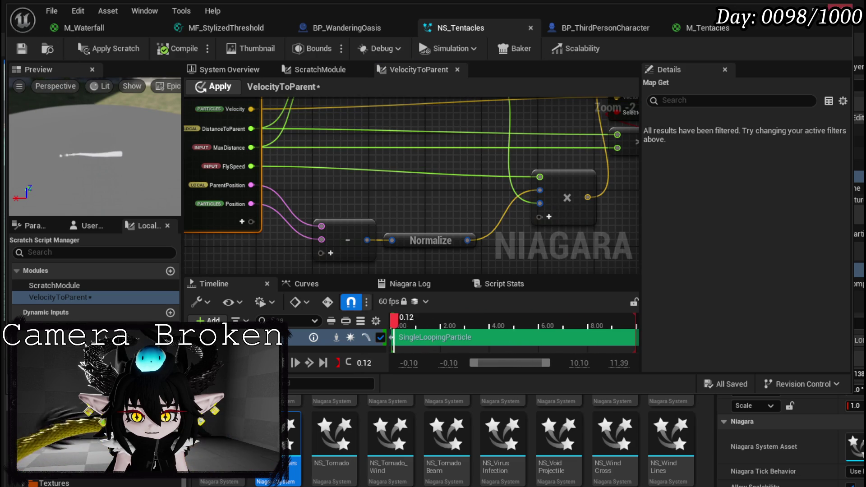
key(alt+Tab)
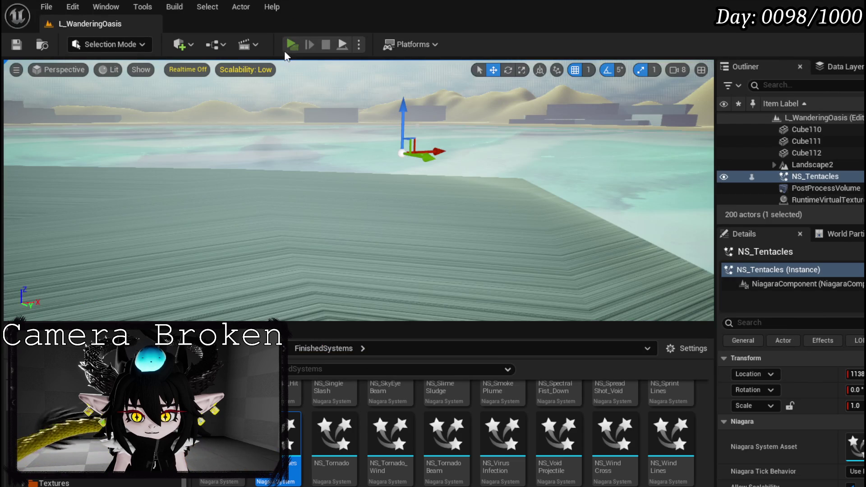
Play the level to watch the tentacles in-game, then stop and return to NS_Tentacles.
click(288, 47)
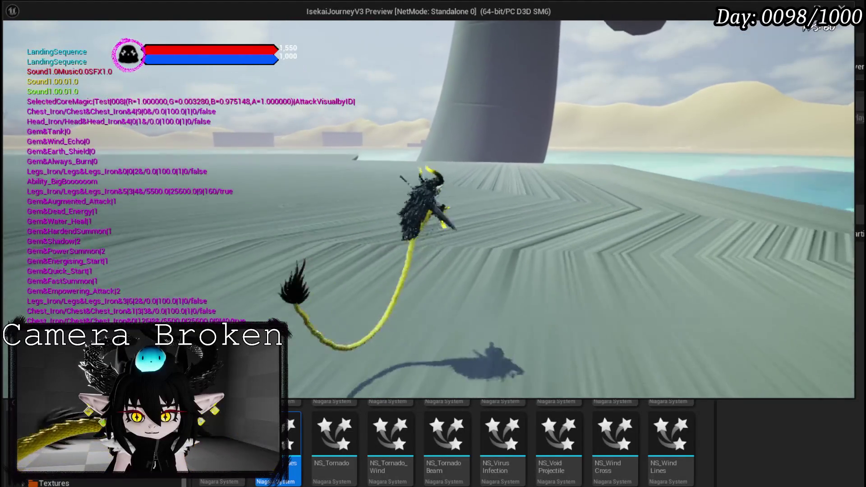
key(Escape)
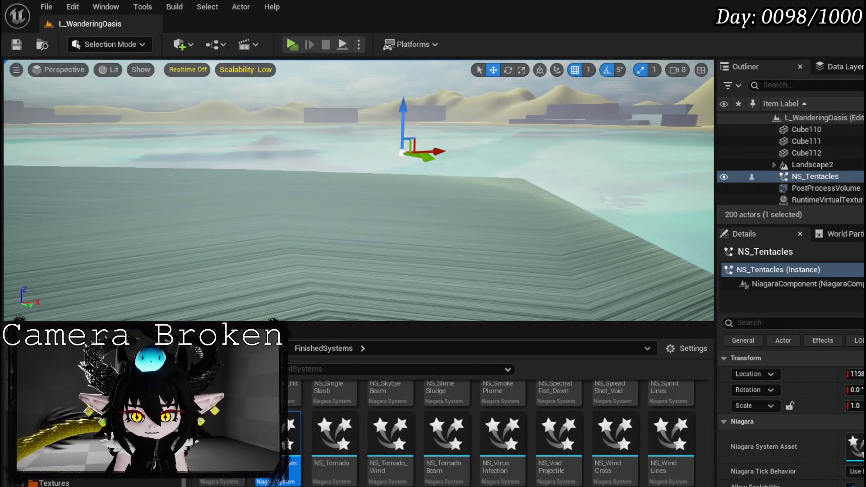
key(ctrl+e)
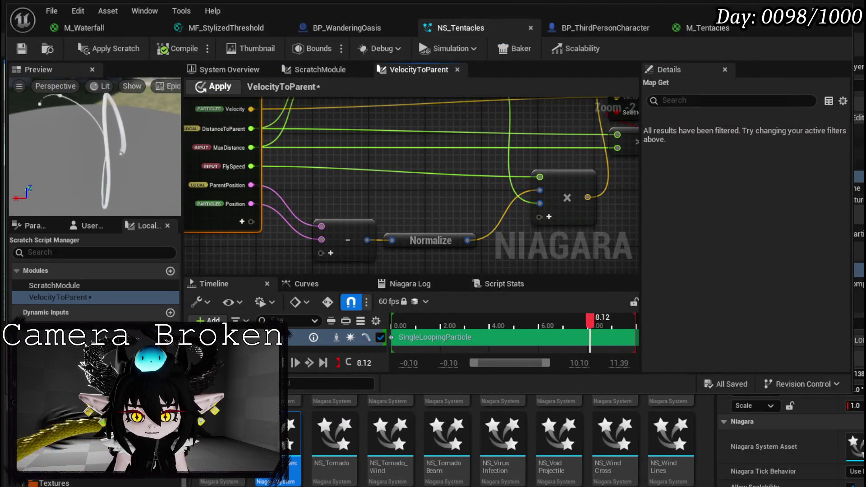
Move the Select node right and place a new Add node beside the multiply node.
mouse_move(478, 203)
mouse_down()
mouse_move(364, 213)
mouse_move(265, 263)
mouse_move(314, 233)
mouse_up()
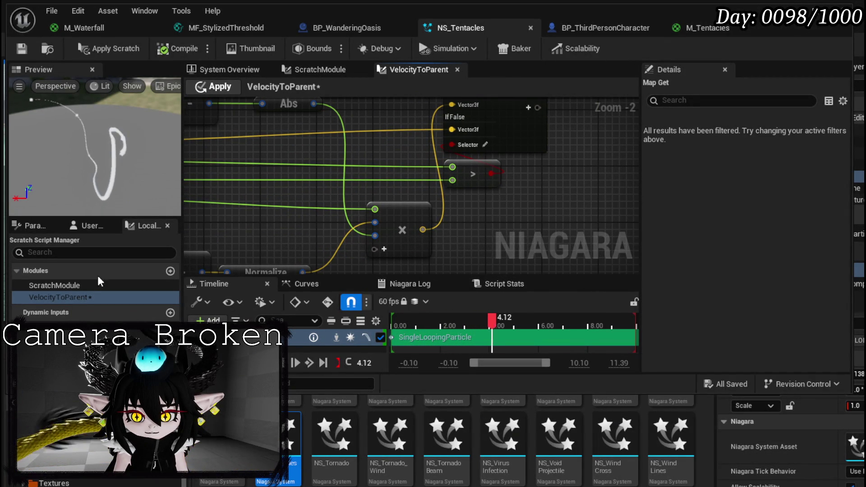
drag(493, 229, 424, 194)
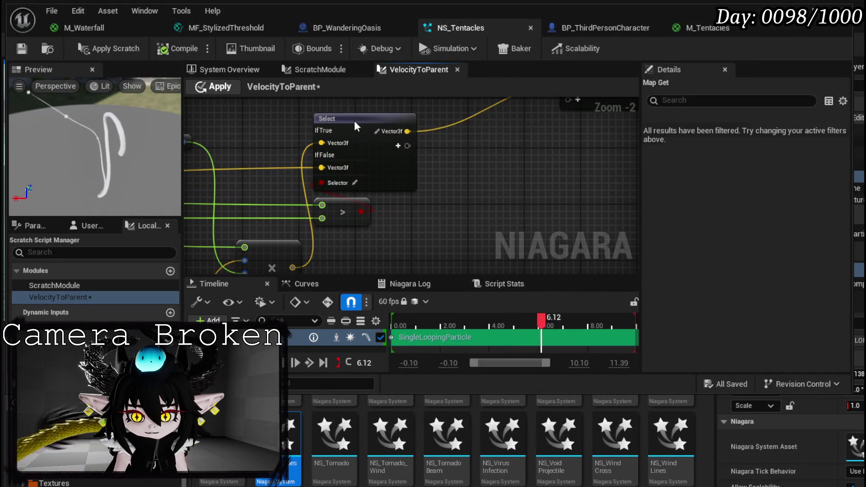
drag(338, 131, 445, 131)
right_click(445, 192)
text(add)
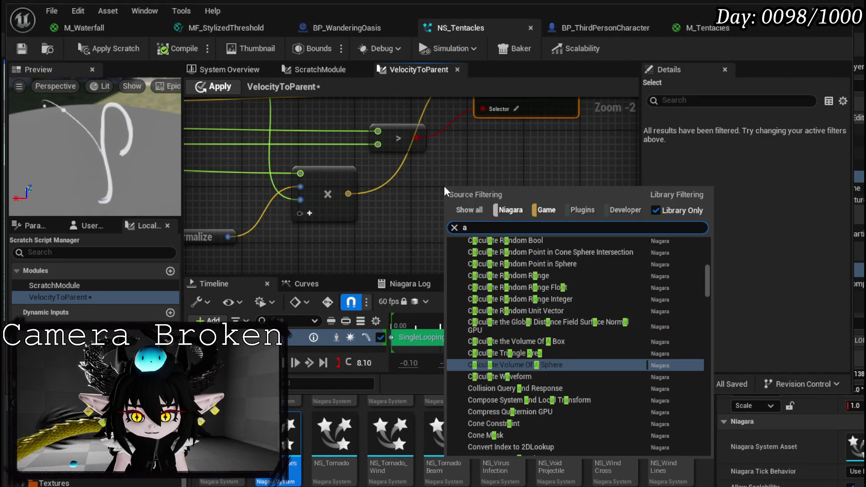
click(490, 365)
mouse_move(372, 215)
mouse_down()
mouse_move(518, 206)
mouse_move(553, 167)
mouse_up()
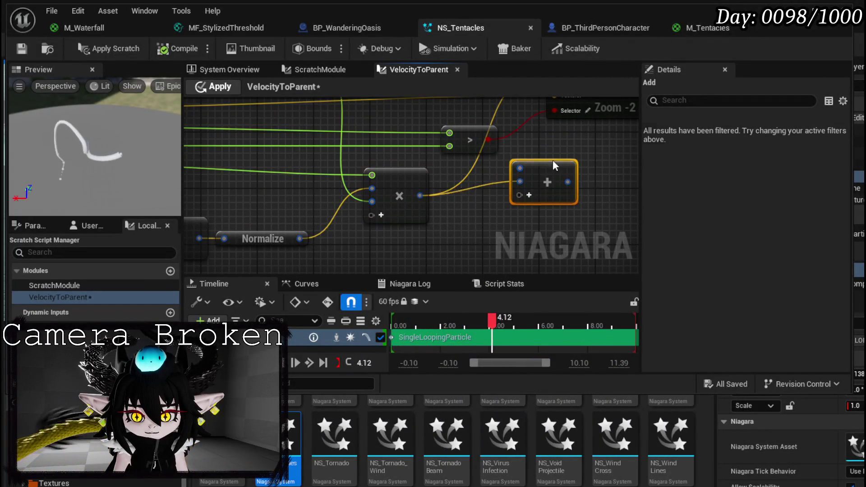
Wire Velocity into the Add node's first input and check the new wiring.
mouse_move(423, 188)
mouse_down()
mouse_move(363, 188)
mouse_move(324, 156)
mouse_up()
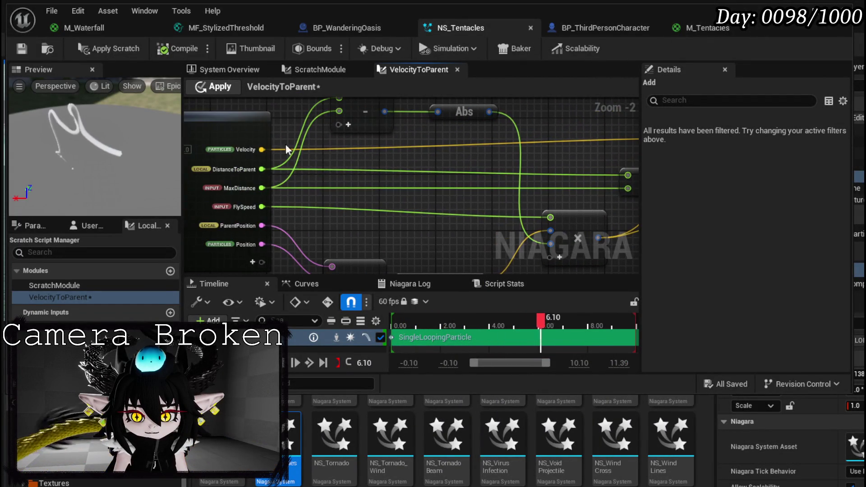
mouse_move(261, 149)
mouse_down()
mouse_move(643, 228)
mouse_move(548, 204)
mouse_move(558, 203)
mouse_move(472, 223)
mouse_move(473, 236)
mouse_move(422, 120)
mouse_move(461, 131)
mouse_up()
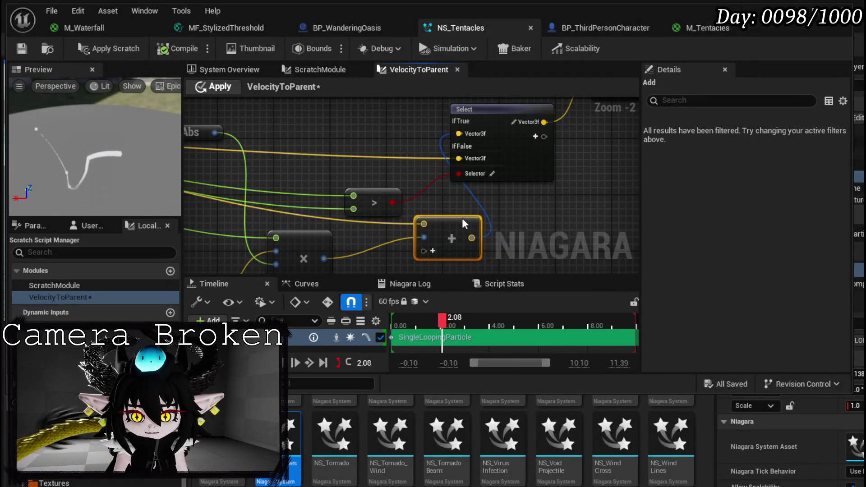
drag(459, 224, 439, 224)
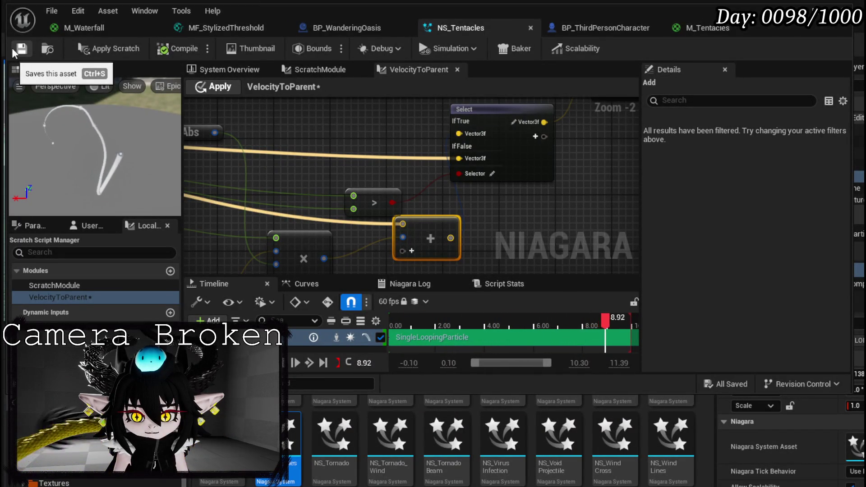
mouse_move(376, 184)
mouse_down()
mouse_move(492, 124)
mouse_move(469, 164)
mouse_move(473, 149)
mouse_move(573, 177)
mouse_move(472, 143)
mouse_move(276, 216)
mouse_up()
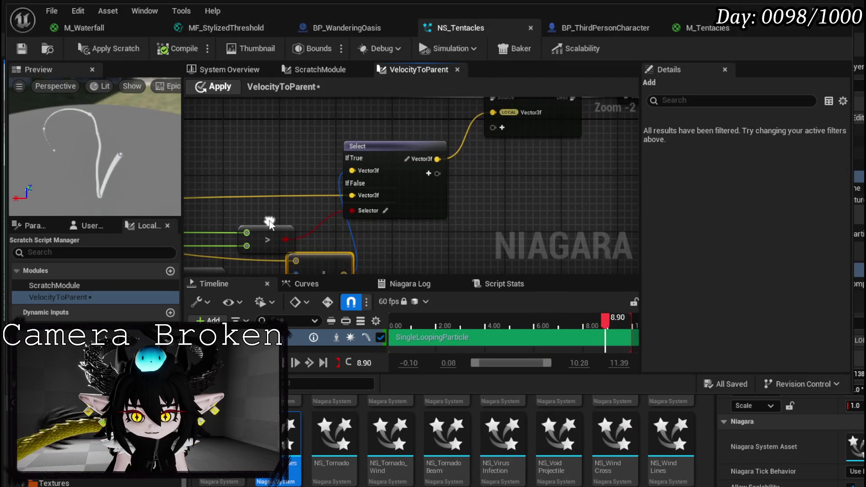
click(388, 146)
drag(304, 152, 381, 148)
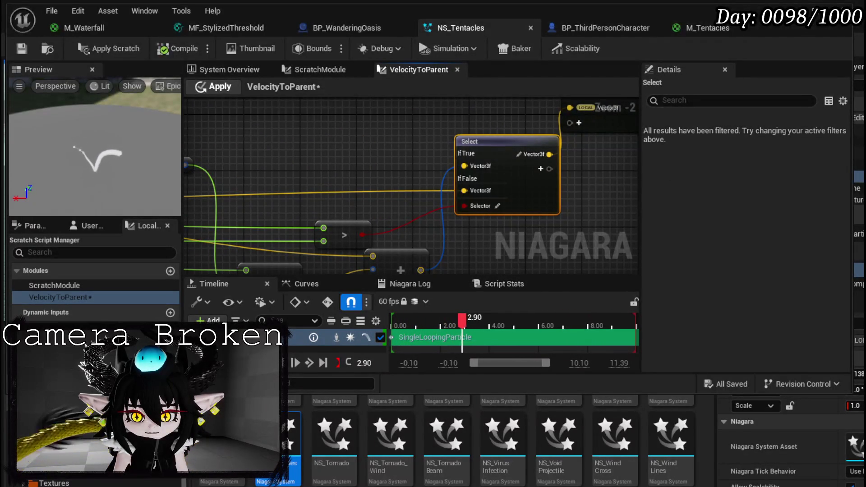
drag(390, 173, 192, 244)
scroll(239, 211, down, 1)
click(415, 173)
drag(416, 174, 420, 117)
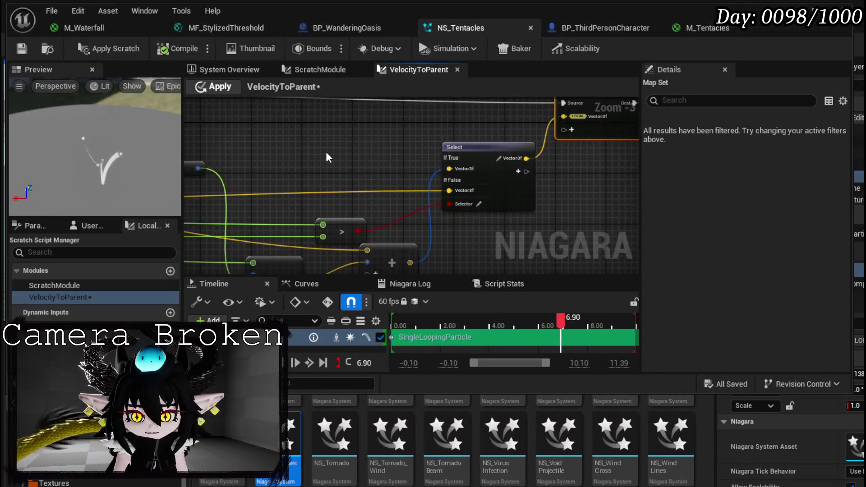
Save NS_Tentacles and shift the effect slightly left along X in the level.
click(21, 48)
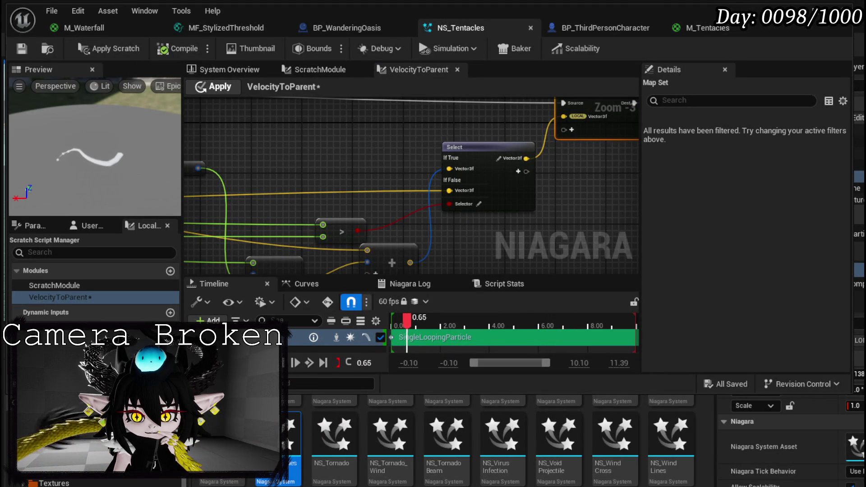
key(alt+Tab)
mouse_move(442, 152)
mouse_down()
mouse_move(246, 149)
mouse_move(399, 155)
mouse_up()
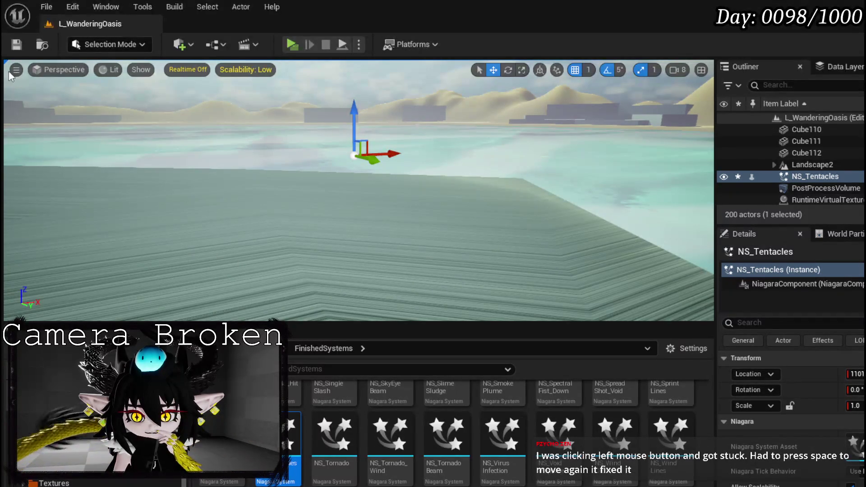
Enable realtime viewport updates and move NS_Tentacles far along X.
click(16, 70)
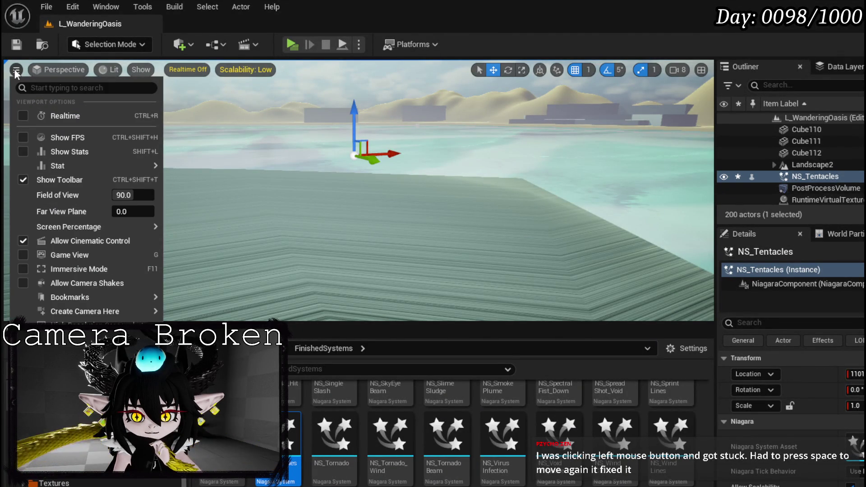
click(25, 114)
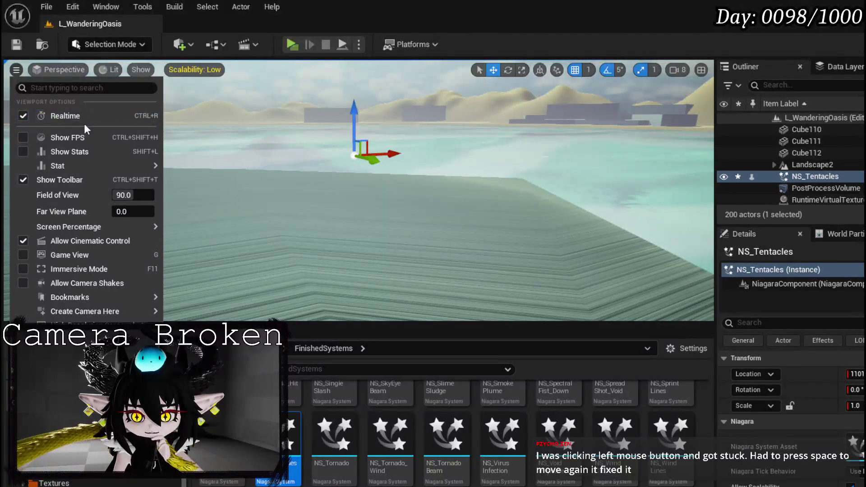
mouse_move(397, 149)
mouse_down()
mouse_move(194, 145)
mouse_move(119, 133)
mouse_move(370, 151)
mouse_move(624, 135)
mouse_up()
mouse_move(462, 139)
mouse_down()
mouse_move(406, 144)
mouse_move(473, 140)
mouse_up()
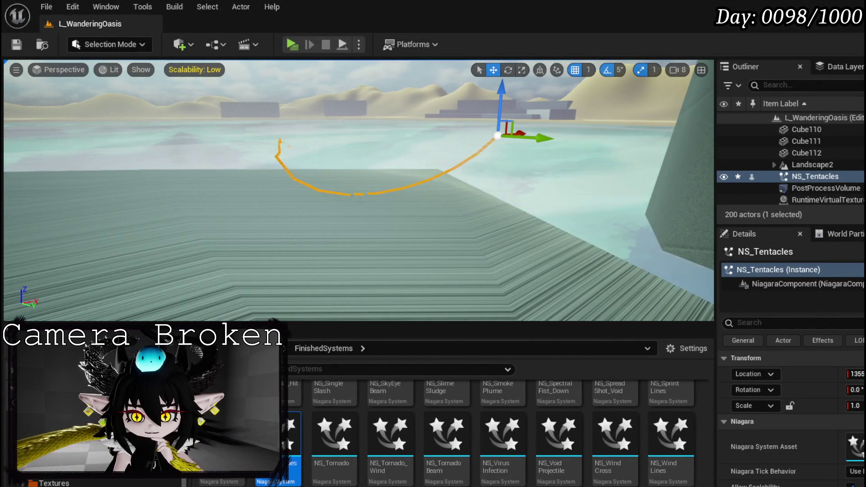
Orbit around the tentacle trail, then open the BPC folder in the Content Browser.
drag(361, 189, 361, 136)
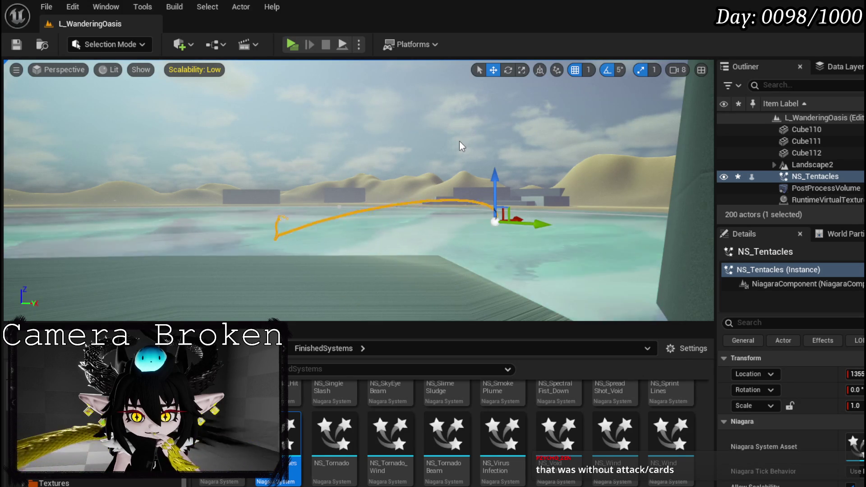
drag(460, 146, 459, 146)
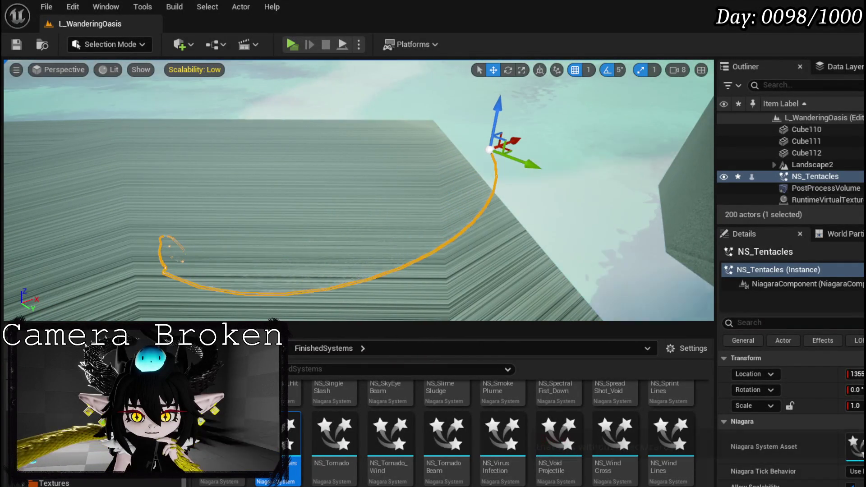
mouse_move(506, 151)
mouse_down()
mouse_move(356, 212)
mouse_move(330, 199)
mouse_move(332, 188)
mouse_move(374, 182)
mouse_up()
scroll(325, 196, down, 2)
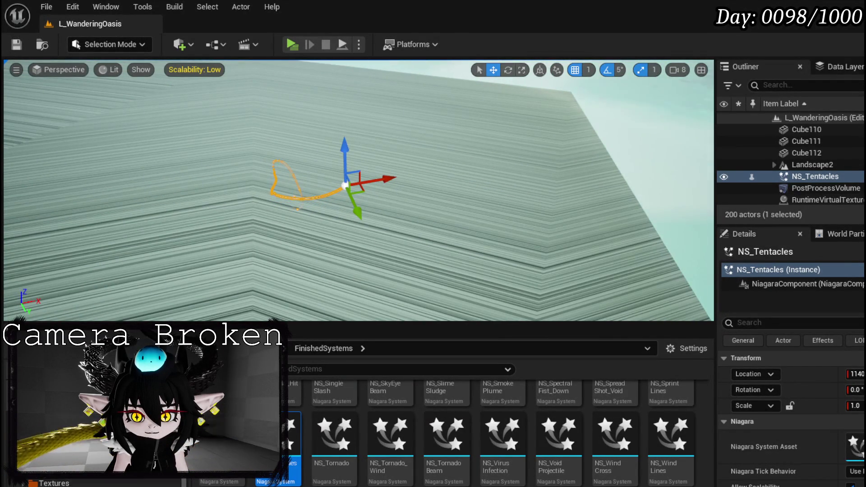
scroll(53, 484, up, 3)
scroll(52, 484, up, 3)
click(68, 469)
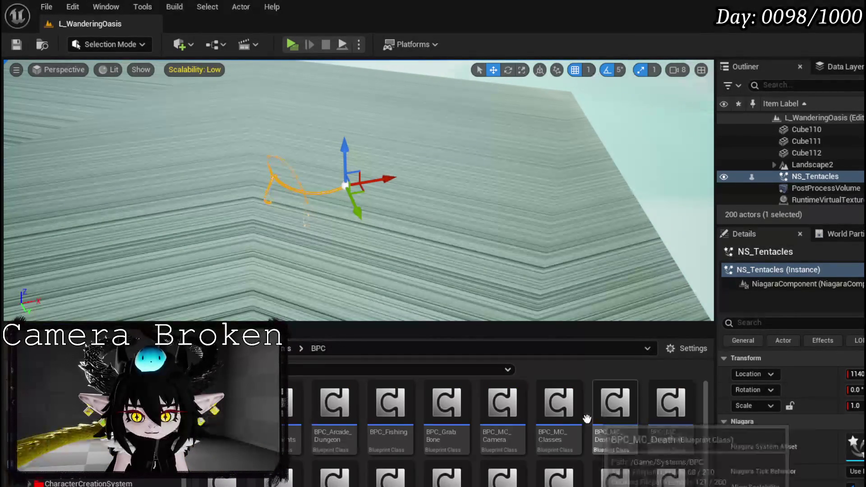
double_click(567, 419)
scroll(286, 209, down, 7)
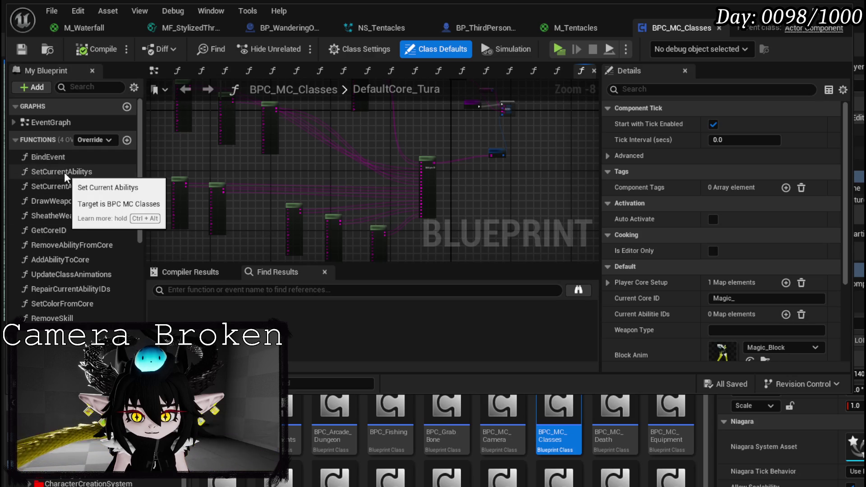
click(154, 71)
scroll(323, 142, up, 4)
scroll(323, 142, down, 2)
mouse_move(372, 128)
mouse_down()
mouse_move(125, 106)
mouse_move(183, 153)
mouse_up()
drag(224, 203, 229, 173)
scroll(228, 174, down, 2)
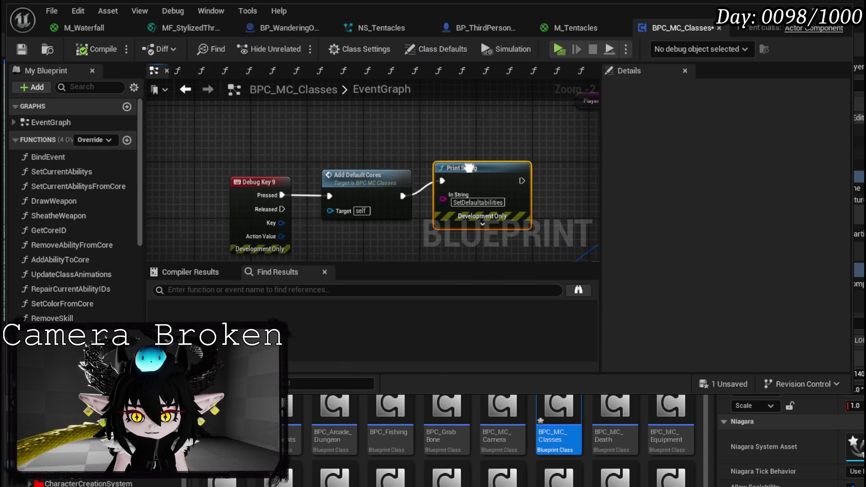
drag(470, 136, 388, 136)
scroll(389, 135, down, 3)
scroll(354, 201, down, 4)
scroll(310, 165, up, 4)
scroll(266, 206, up, 4)
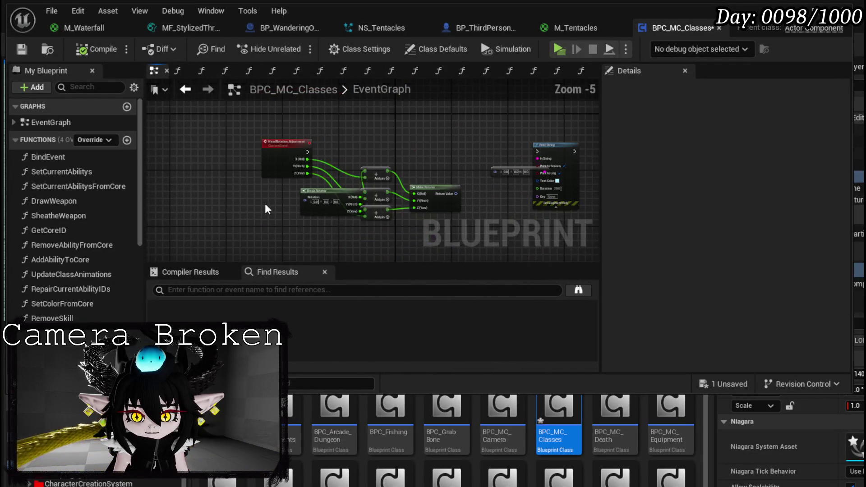
scroll(264, 203, down, 2)
scroll(255, 236, up, 2)
scroll(259, 232, down, 4)
scroll(259, 229, down, 3)
scroll(356, 168, down, 2)
mouse_move(357, 170)
mouse_down()
mouse_move(338, 235)
mouse_move(262, 154)
mouse_move(384, 171)
mouse_up()
scroll(86, 242, down, 3)
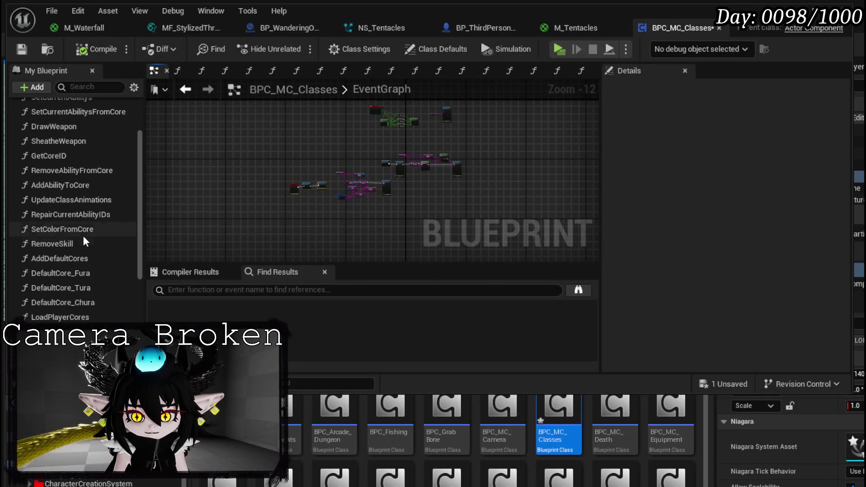
scroll(86, 225, up, 2)
scroll(306, 120, up, 3)
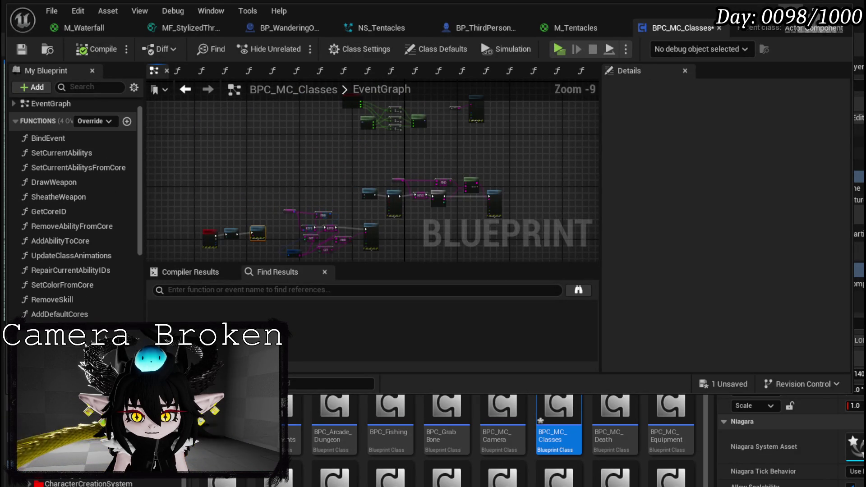
key(alt+Tab)
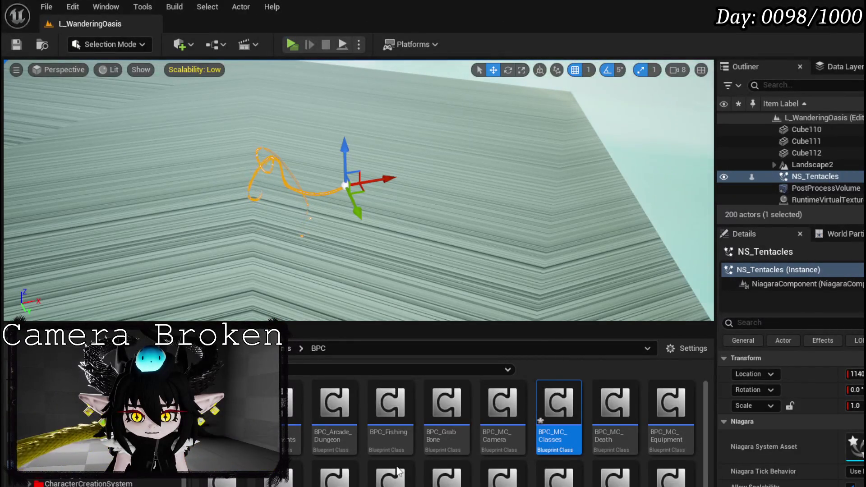
Open the BPC_OOC blueprint's SetSelectedAbility function graph.
scroll(460, 456, down, 2)
double_click(334, 432)
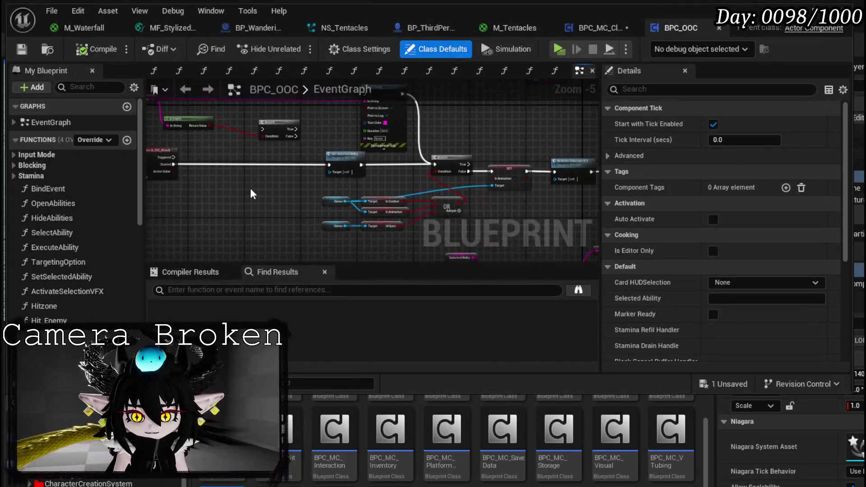
scroll(253, 189, up, 2)
double_click(422, 169)
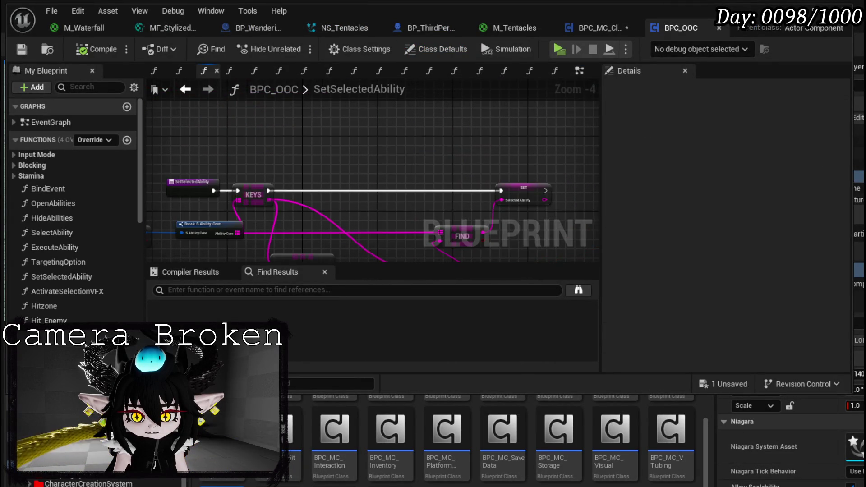
mouse_move(340, 217)
mouse_down()
mouse_move(533, 220)
mouse_move(177, 260)
mouse_up()
Add a map Is Empty check on the Ability Core map.
mouse_move(324, 193)
mouse_down()
mouse_move(396, 191)
mouse_move(6, 186)
mouse_move(651, 187)
mouse_move(596, 169)
mouse_move(415, 170)
mouse_up()
mouse_move(234, 167)
mouse_down()
mouse_move(593, 168)
mouse_move(205, 174)
mouse_up()
drag(321, 202, 380, 196)
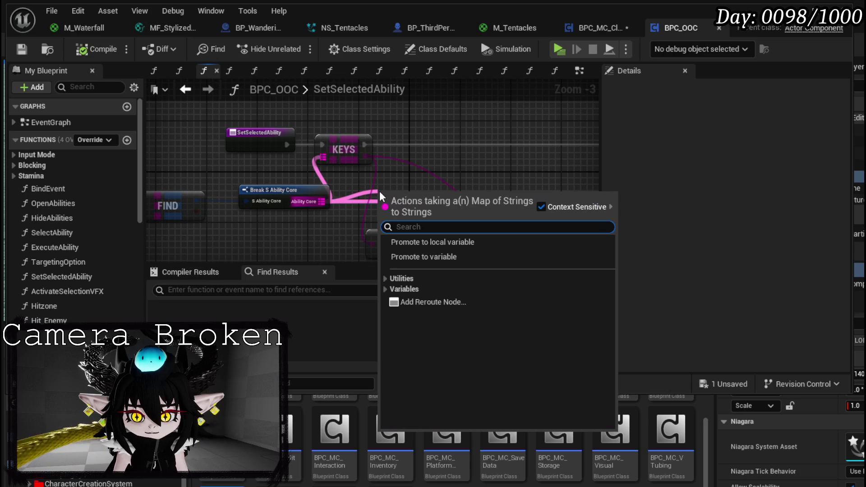
text(empty)
key(Return)
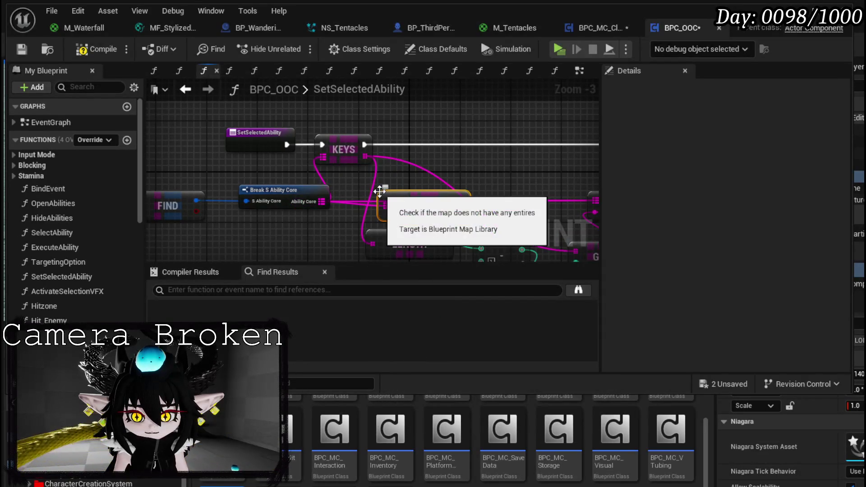
mouse_move(446, 190)
mouse_down()
mouse_move(226, 207)
mouse_move(371, 184)
mouse_move(413, 128)
mouse_move(451, 123)
mouse_move(330, 142)
mouse_move(361, 168)
mouse_move(515, 169)
mouse_up()
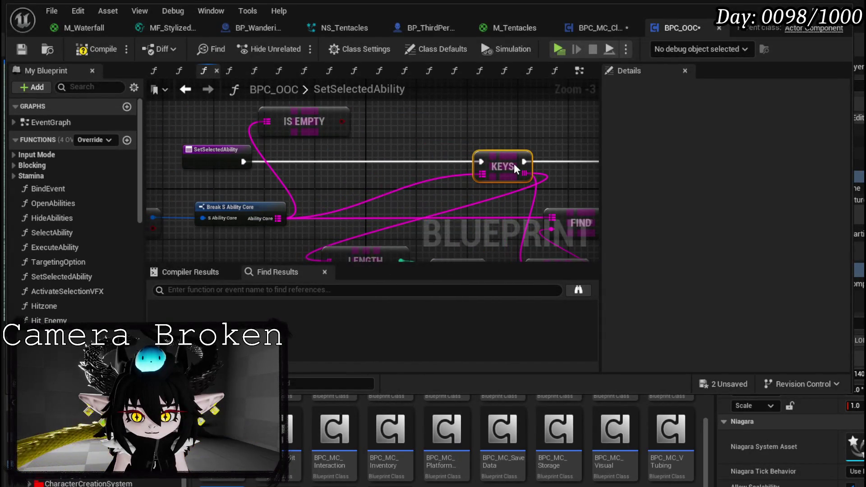
Insert a Branch after the function entry, routing its False path into KEYS.
click(345, 142)
mouse_move(243, 161)
mouse_down()
mouse_move(442, 161)
mouse_move(345, 162)
mouse_move(348, 155)
mouse_up()
drag(403, 168, 481, 162)
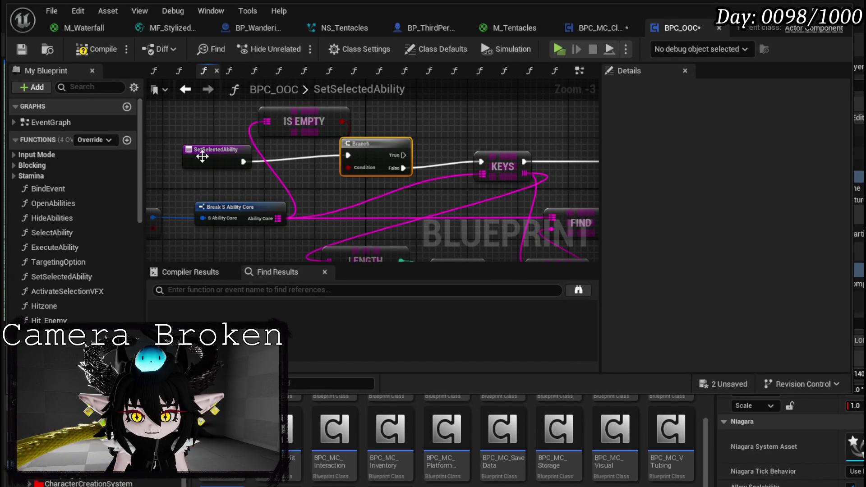
click(228, 163)
drag(231, 173, 333, 173)
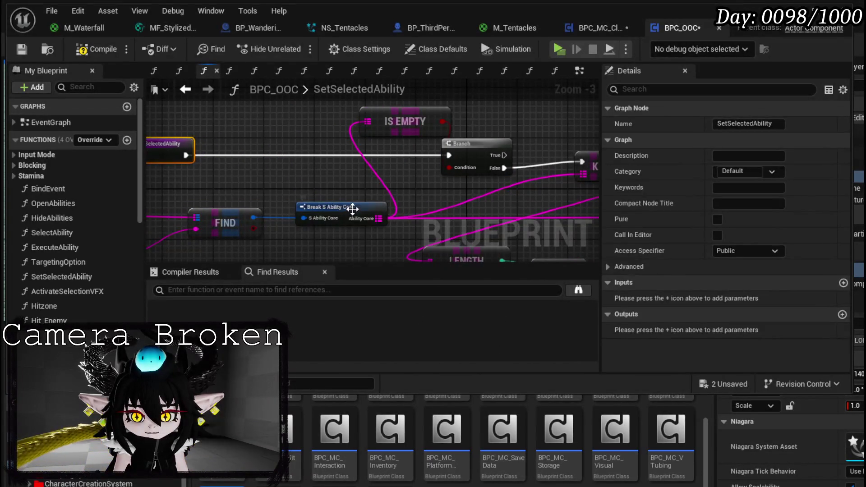
drag(352, 209, 266, 176)
mouse_move(485, 159)
mouse_down()
mouse_move(311, 189)
mouse_move(514, 152)
mouse_up()
Give the function a single Boolean output named 'Empty' with its Return Node above the Branch.
click(266, 181)
click(217, 144)
click(841, 314)
click(841, 314)
drag(360, 172, 265, 213)
drag(240, 161, 501, 111)
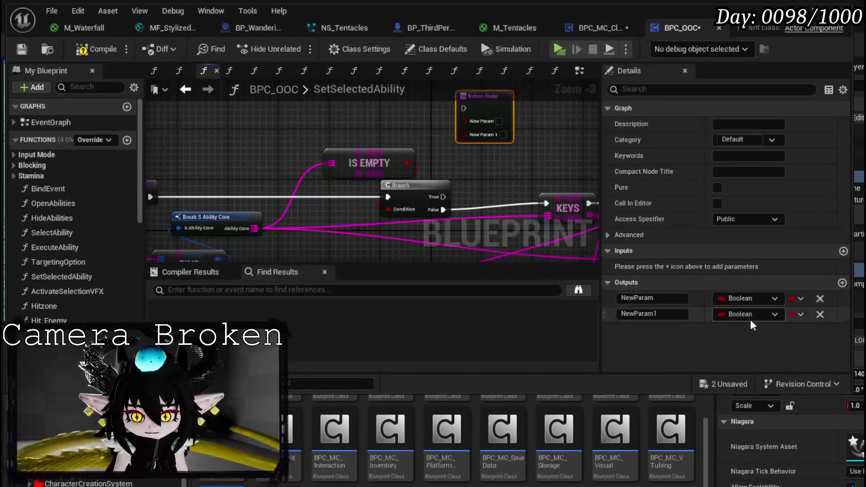
click(820, 314)
text(Empty)
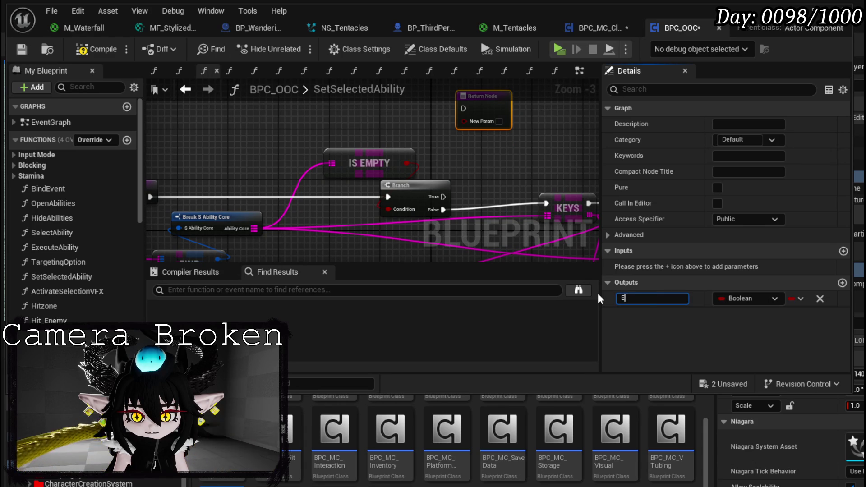
key(Return)
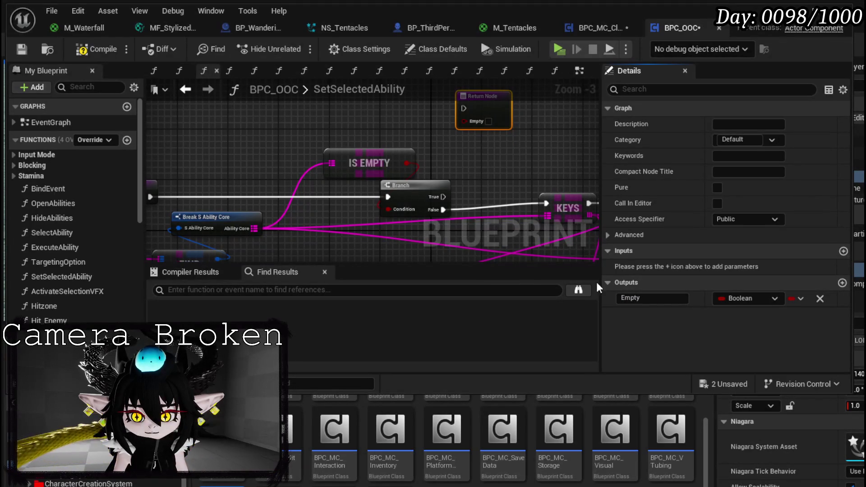
Wire the Branch's True path to the Return Node, add a return after SET, then compile and save.
click(346, 166)
mouse_move(443, 196)
mouse_down()
mouse_move(268, 218)
mouse_move(282, 213)
mouse_move(287, 130)
mouse_move(304, 199)
mouse_move(288, 212)
mouse_move(598, 204)
mouse_up()
click(310, 143)
click(304, 199)
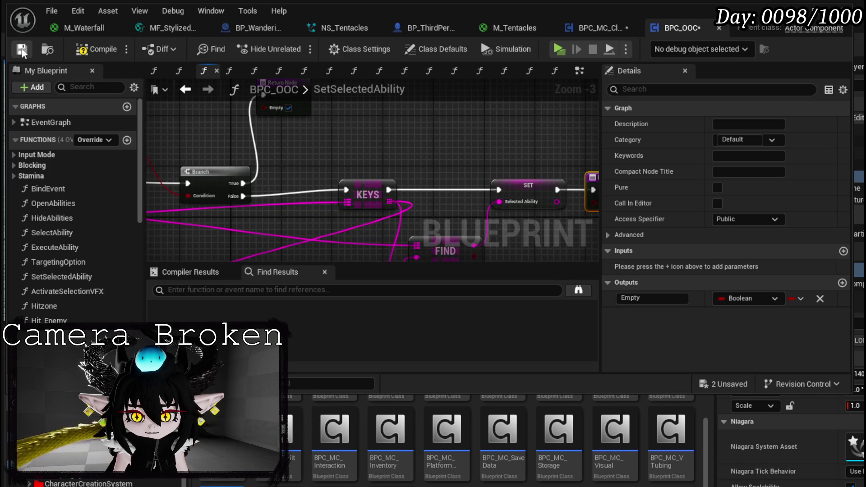
click(23, 51)
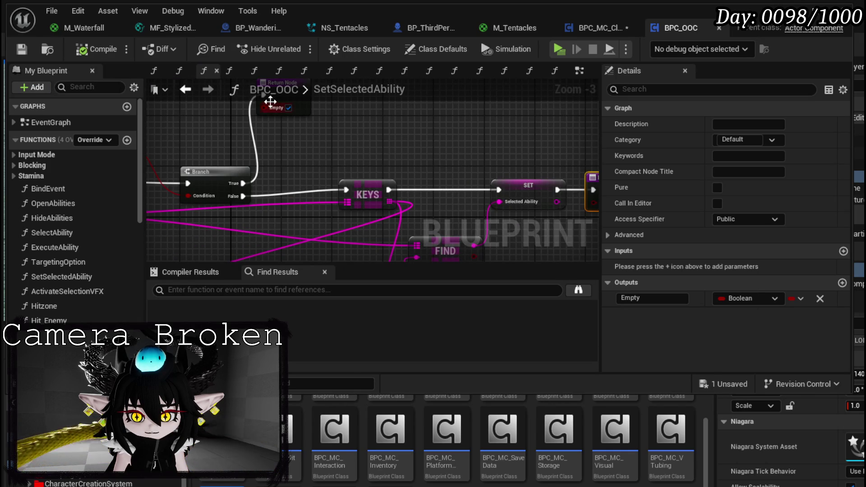
click(192, 89)
mouse_move(342, 161)
mouse_down()
mouse_move(131, 162)
mouse_move(130, 103)
mouse_up()
mouse_move(416, 132)
mouse_down()
mouse_move(345, 130)
mouse_move(399, 141)
mouse_move(298, 135)
mouse_up()
Create a Branch driven by Set Selected Ability's Empty result.
click(421, 135)
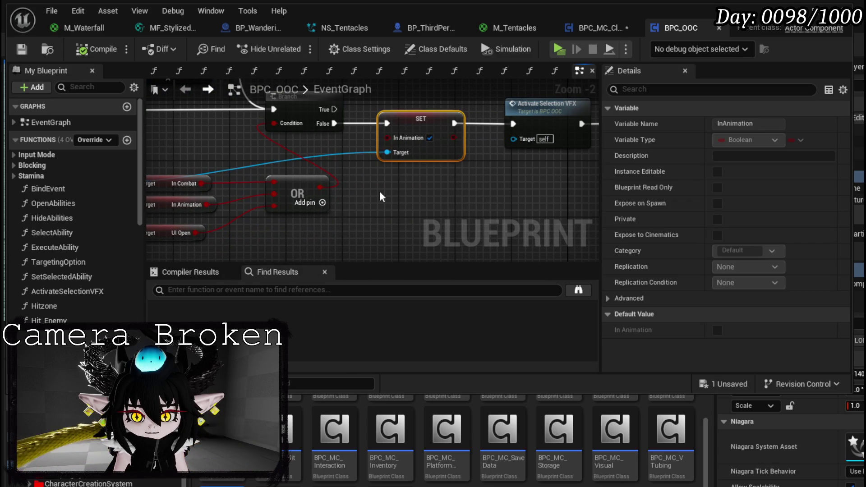
drag(457, 143, 514, 152)
drag(397, 117, 555, 101)
drag(244, 158, 545, 211)
drag(179, 113, 354, 180)
mouse_move(536, 197)
mouse_down()
mouse_move(291, 165)
mouse_move(316, 167)
mouse_up()
text(branch)
key(Return)
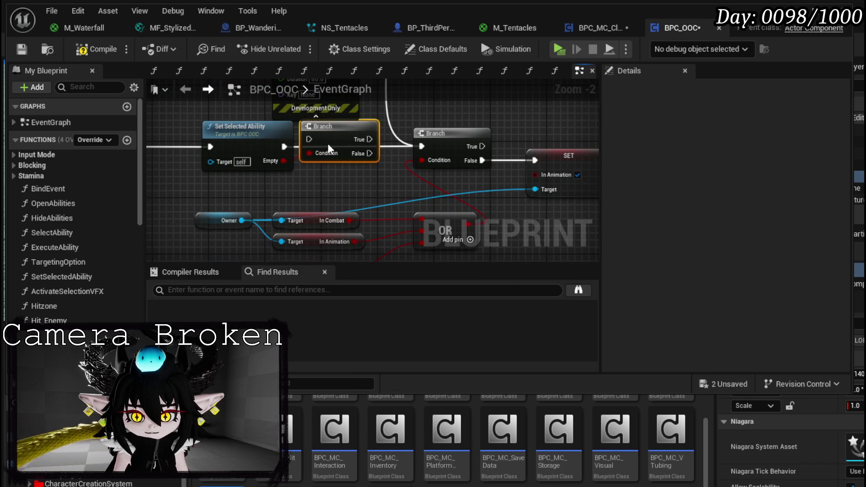
Wire the new Branch's False into the next Branch and tidy the OOC attack nodes.
mouse_move(338, 140)
mouse_down()
mouse_move(253, 142)
mouse_move(293, 160)
mouse_move(422, 149)
mouse_up()
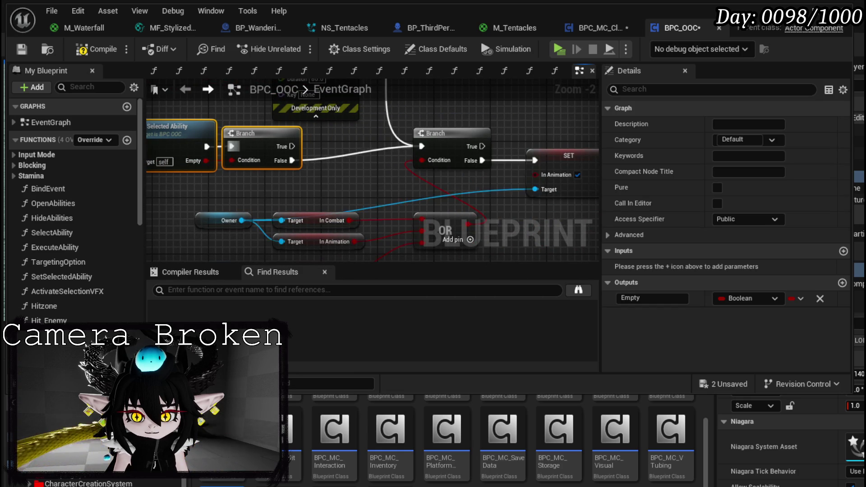
drag(279, 189, 422, 197)
mouse_move(424, 153)
mouse_down()
mouse_move(347, 146)
mouse_move(338, 196)
mouse_move(556, 162)
mouse_up()
mouse_move(213, 156)
mouse_down()
mouse_move(280, 145)
mouse_move(292, 132)
mouse_up()
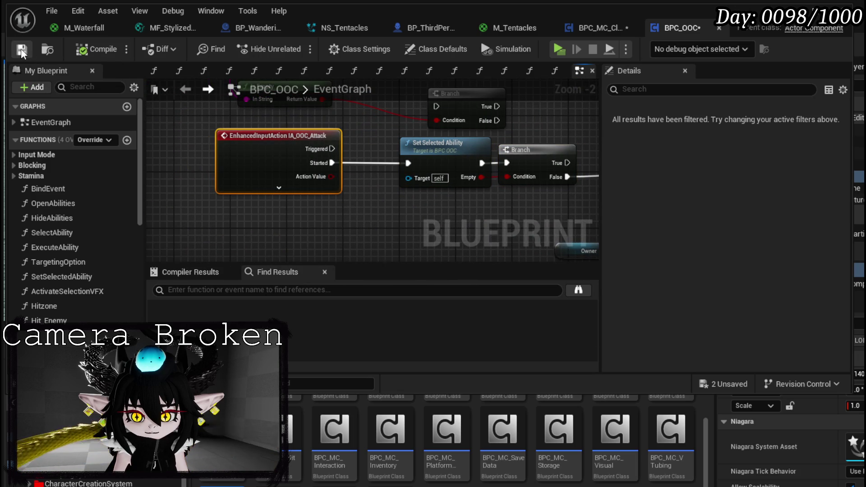
click(569, 30)
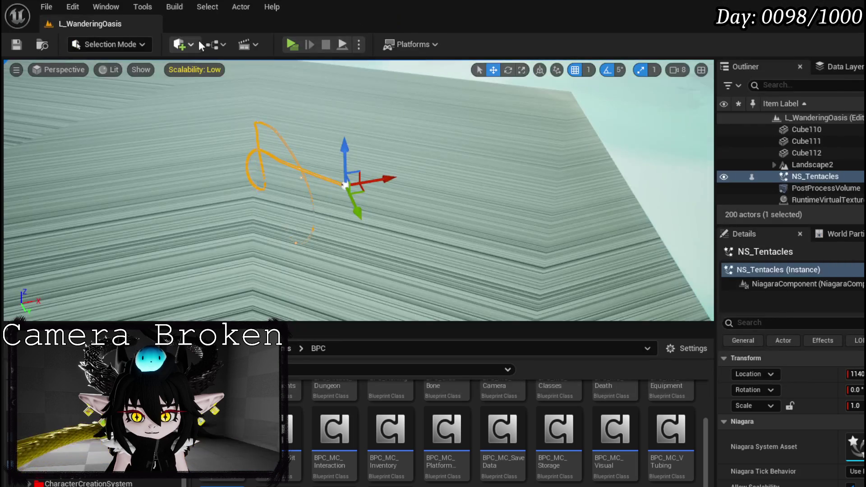
Start a play-test and dodge twice to watch the tentacle trail behind the character.
click(294, 44)
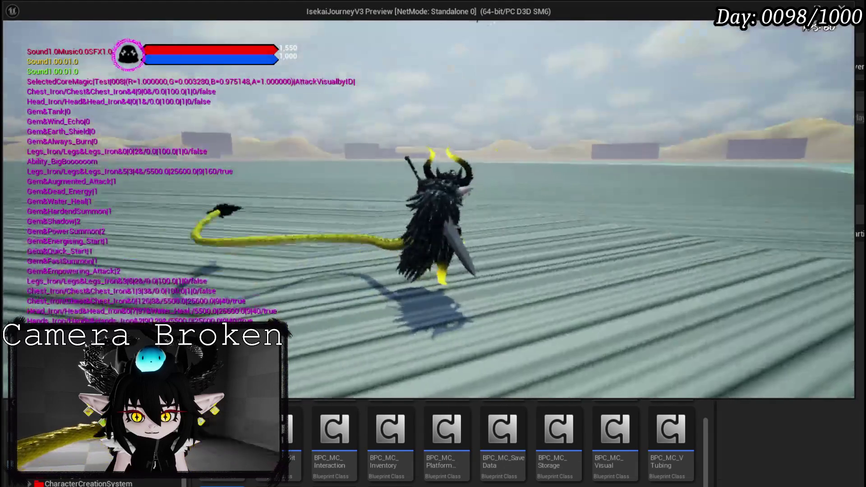
key(space)
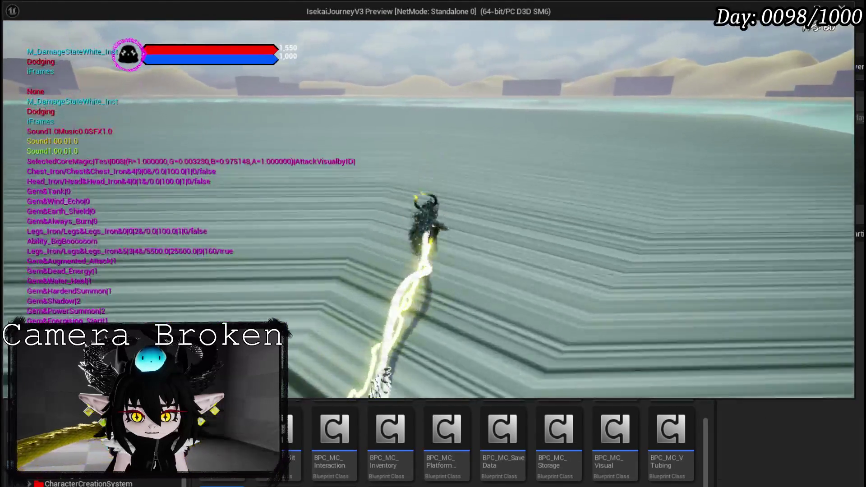
key(space)
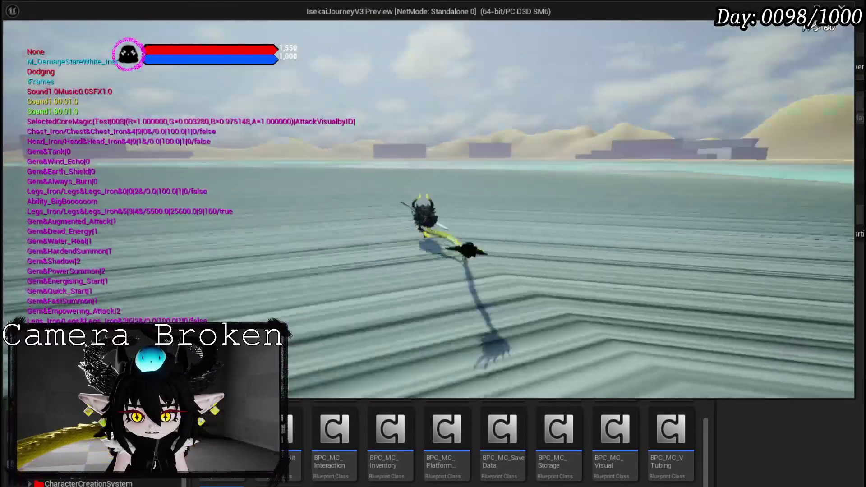
Delete the TEST_0 card from the TEST deck, close the menus, and stop the play session.
key(Tab)
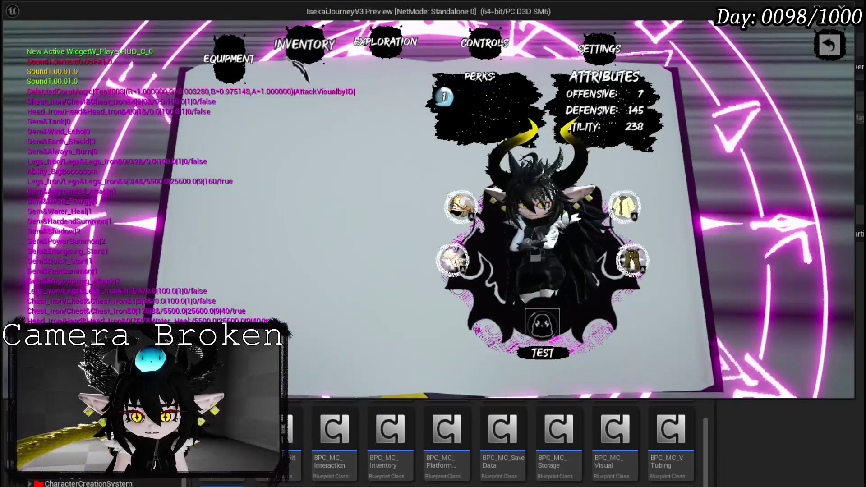
click(542, 323)
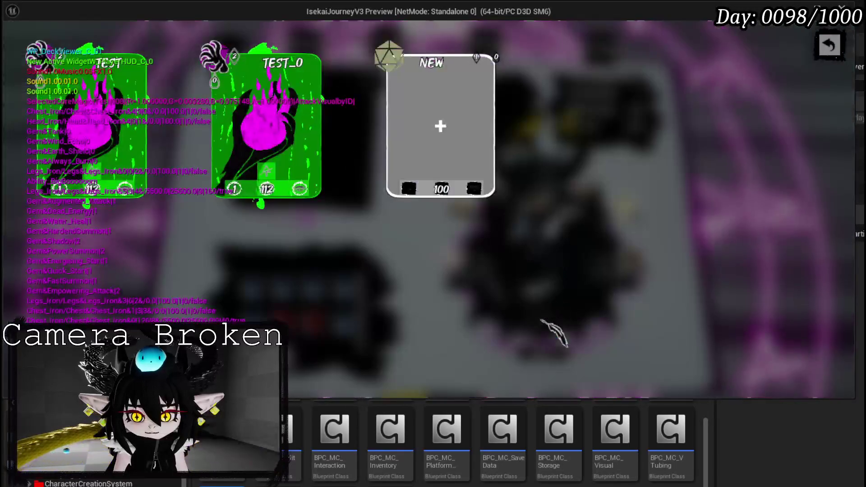
click(273, 73)
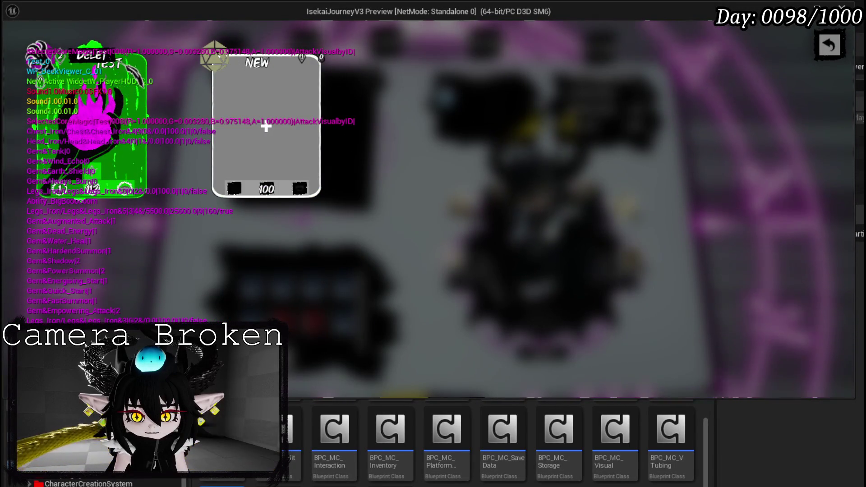
click(830, 45)
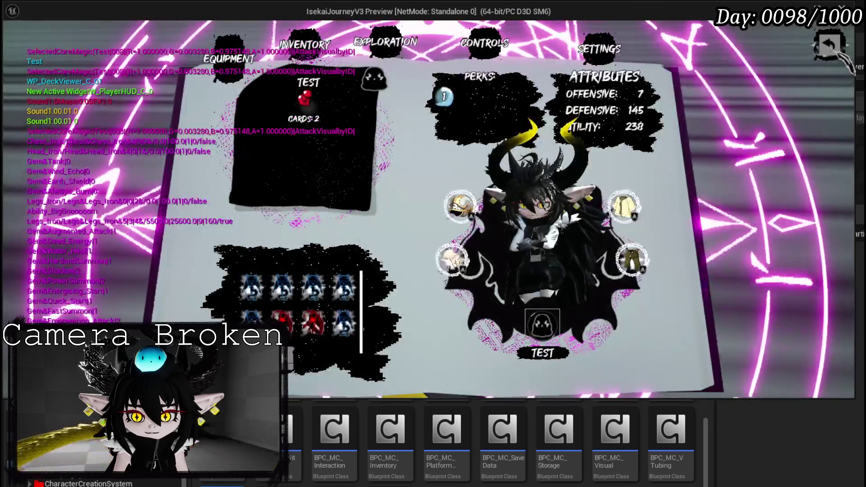
click(830, 45)
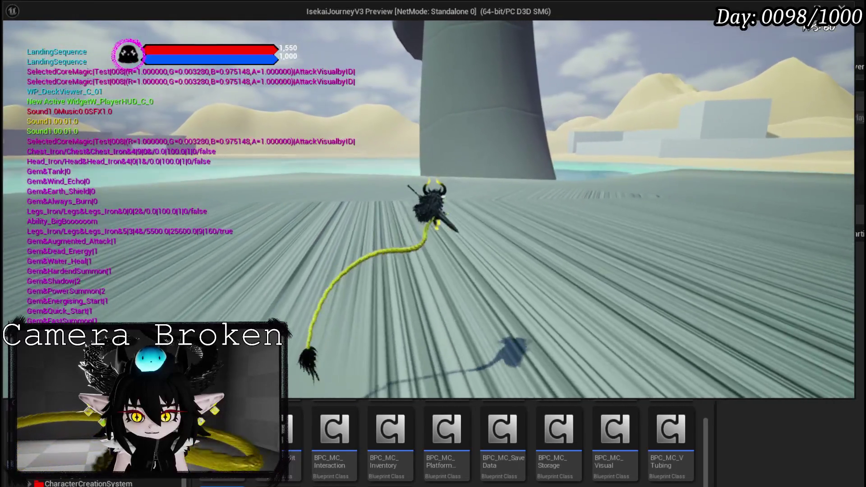
click(825, 85)
key(Escape)
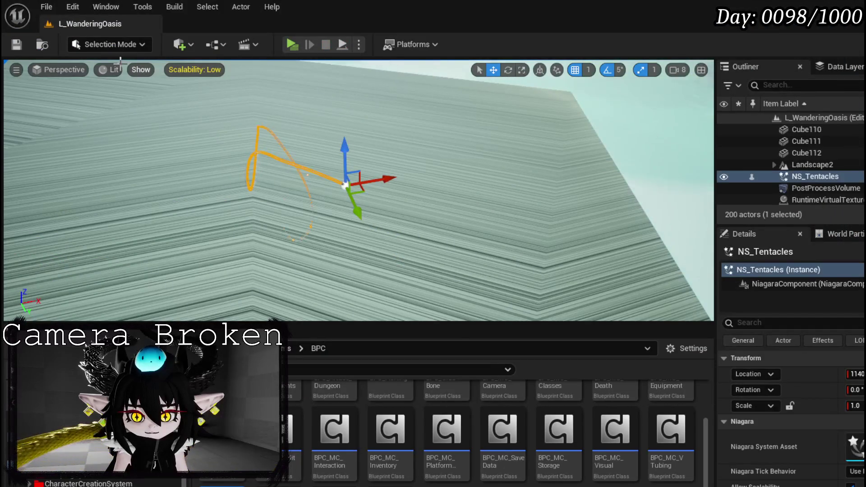
Move NS_Tentacles out over the floor to X near 1286, then return to BPC_MC_Classes.
mouse_move(422, 174)
mouse_down()
mouse_move(466, 166)
mouse_move(387, 202)
mouse_move(225, 183)
mouse_move(425, 194)
mouse_move(502, 164)
mouse_move(500, 235)
mouse_up()
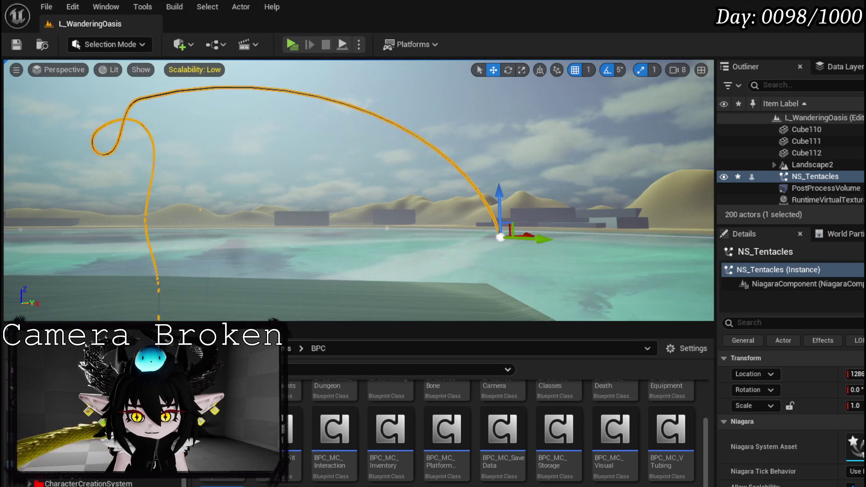
key(alt+Tab)
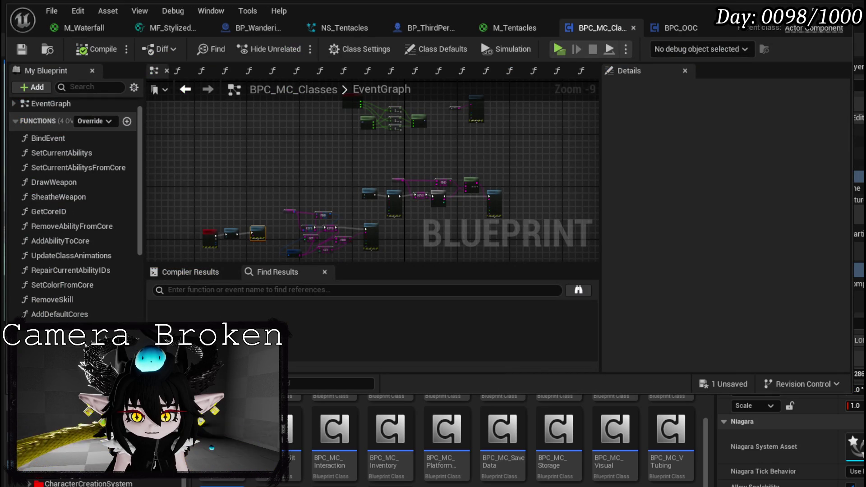
In NS_Tentacles' System Overview, view Curl Noise Force's settings: strength 1000.0, frequency 10.0.
click(345, 33)
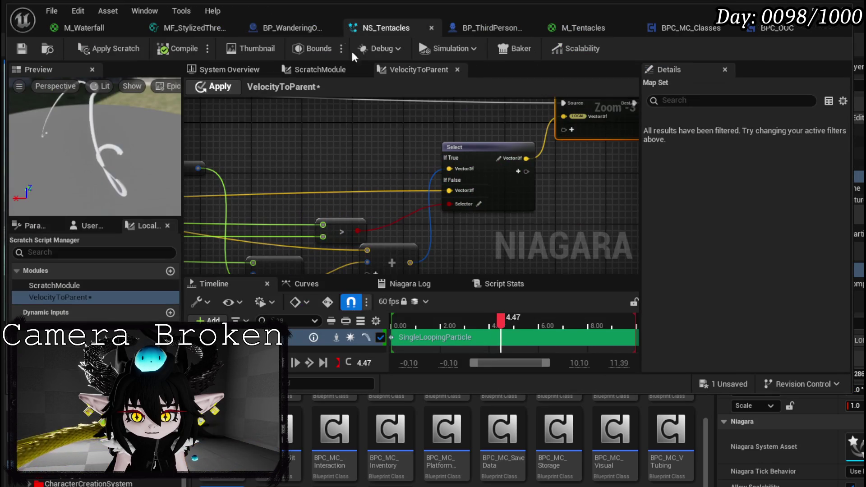
click(219, 72)
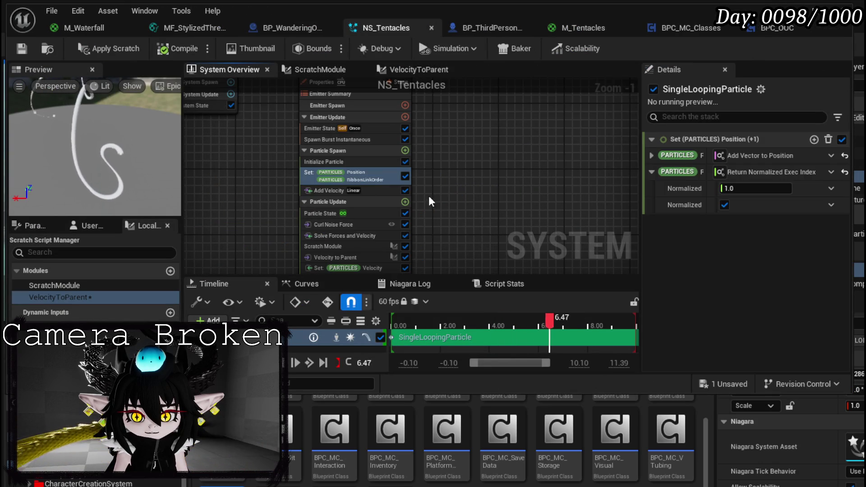
scroll(475, 188, up, 1)
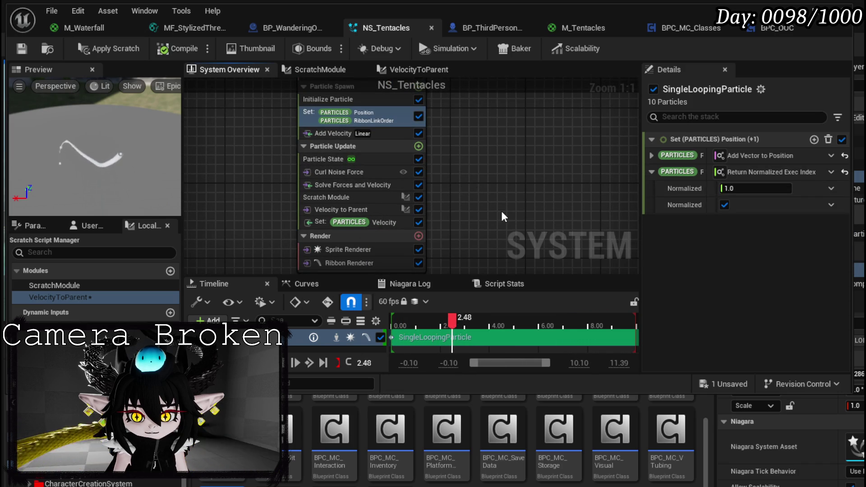
click(385, 221)
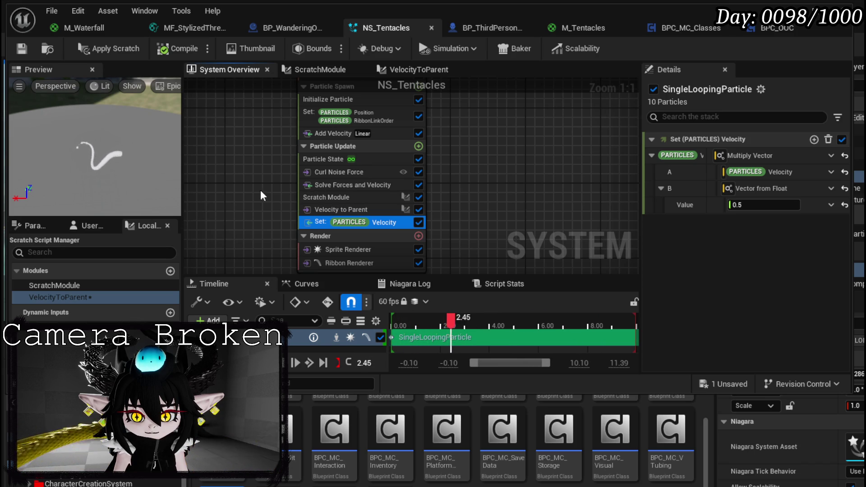
drag(640, 159, 505, 165)
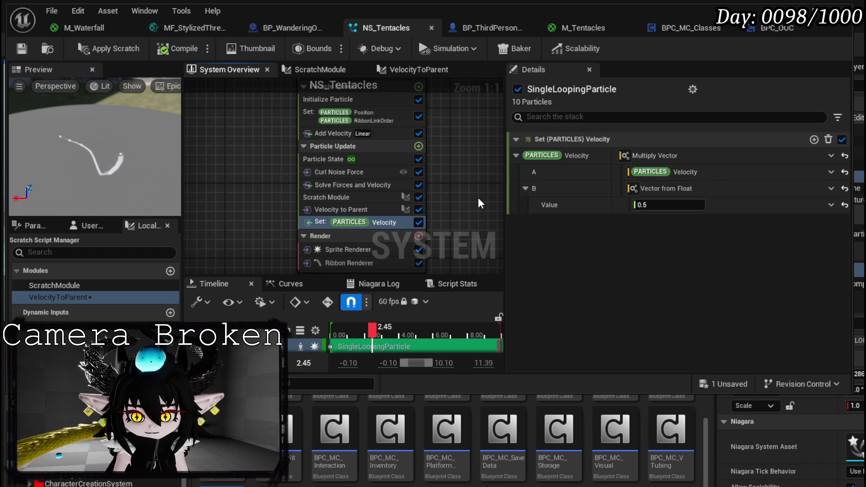
click(339, 171)
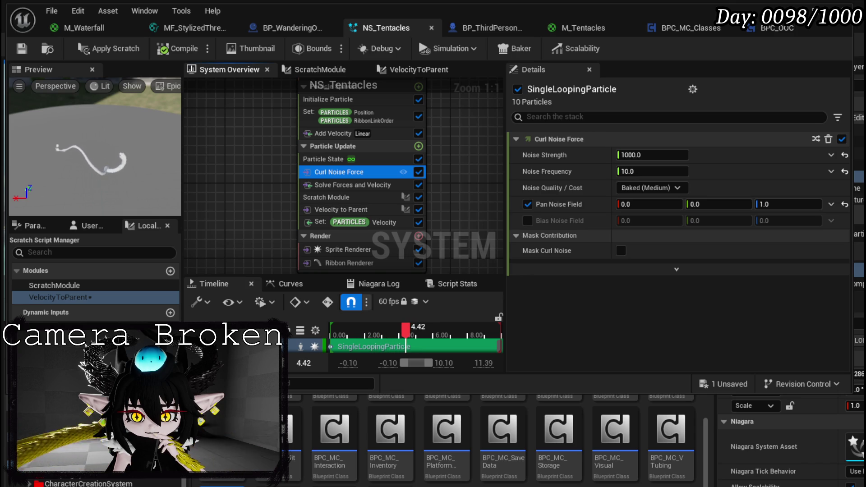
Set Curl Noise Force's Pan Noise Field Z to 0.5.
click(778, 204)
text(0)
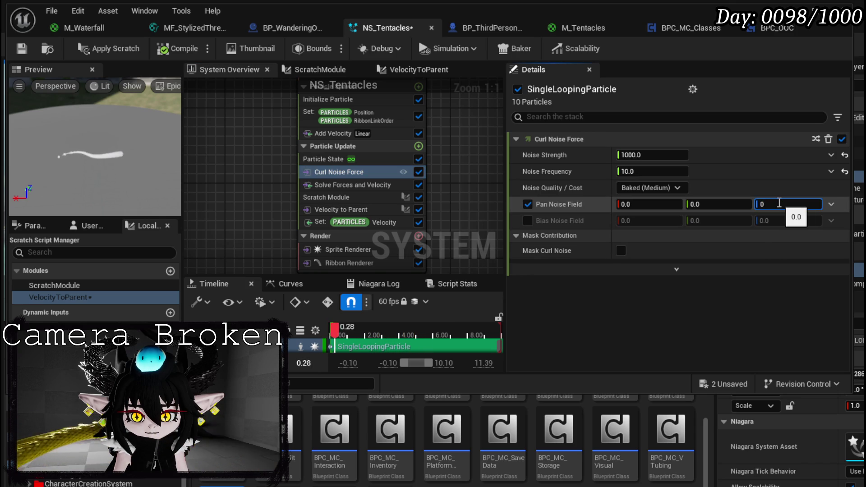
text(.)
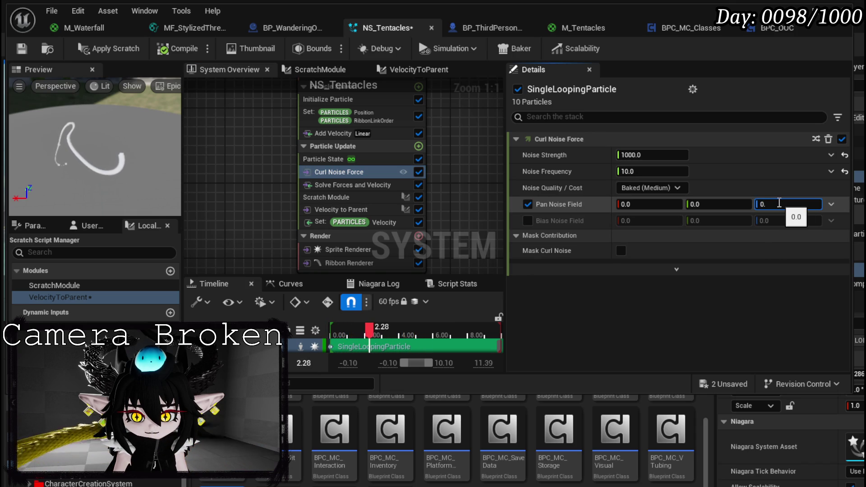
text(5)
key(Return)
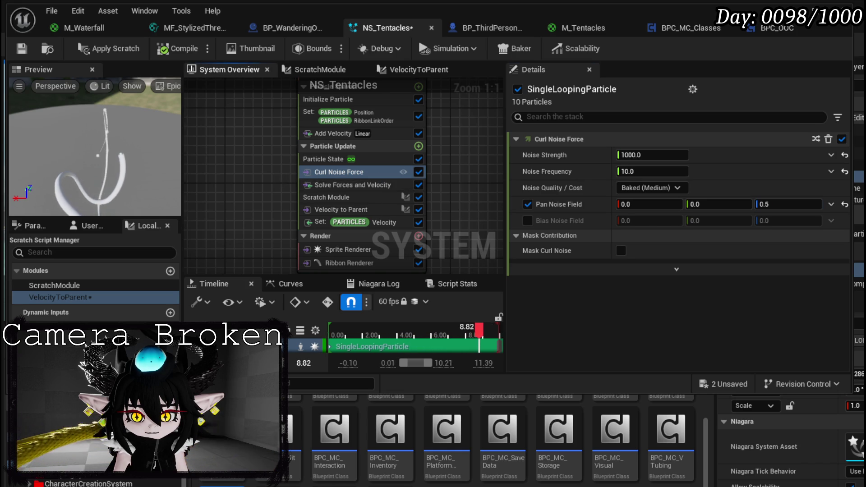
scroll(281, 177, up, 3)
click(337, 151)
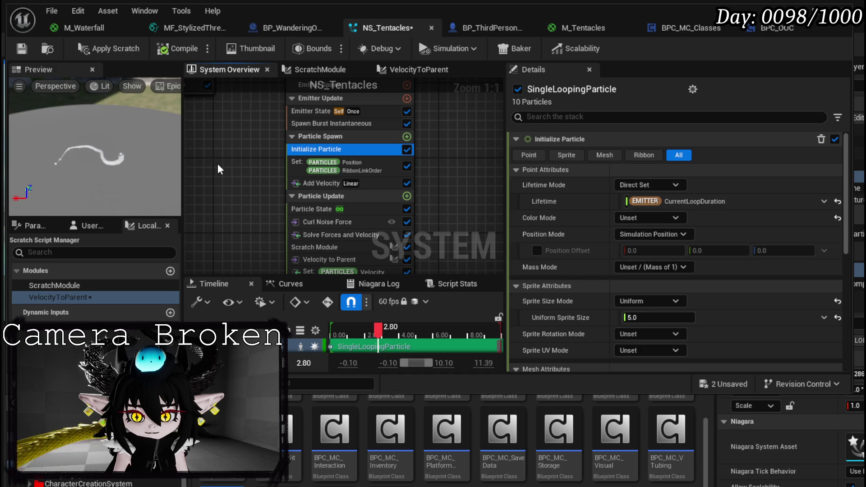
Unlink Initialize Particle's Lifetime from CurrentLoopDuration and set it to 0.0.
click(831, 202)
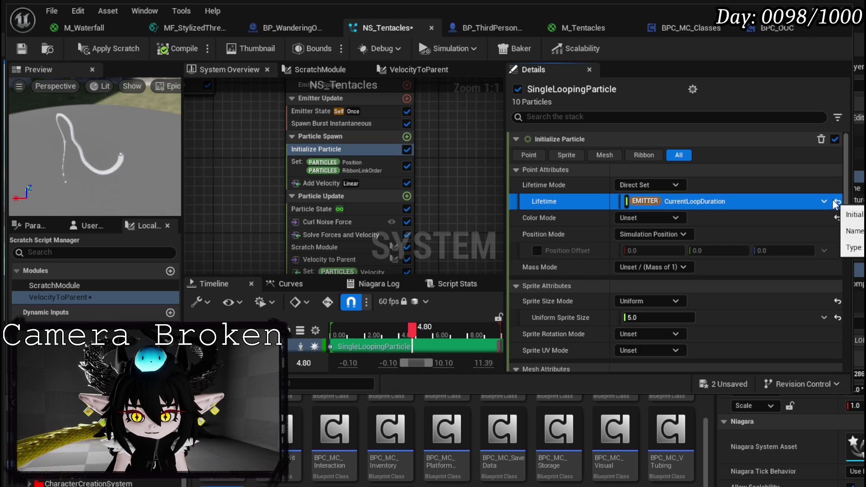
click(837, 202)
click(670, 201)
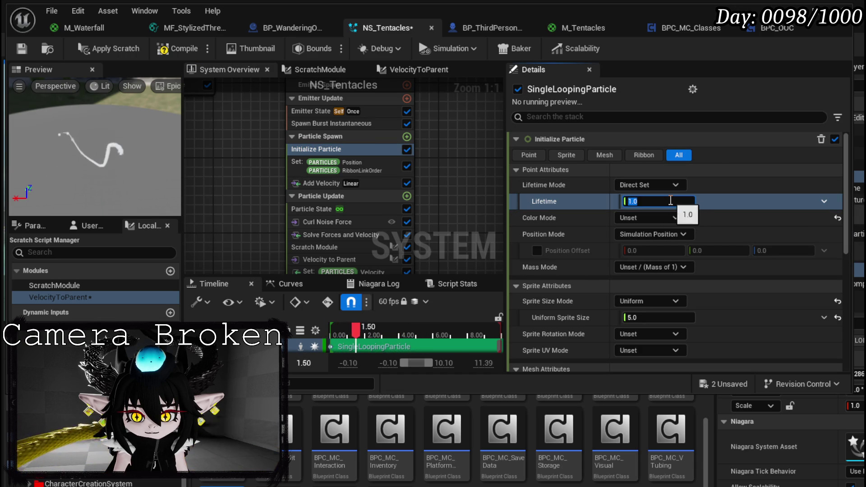
text(0)
key(Return)
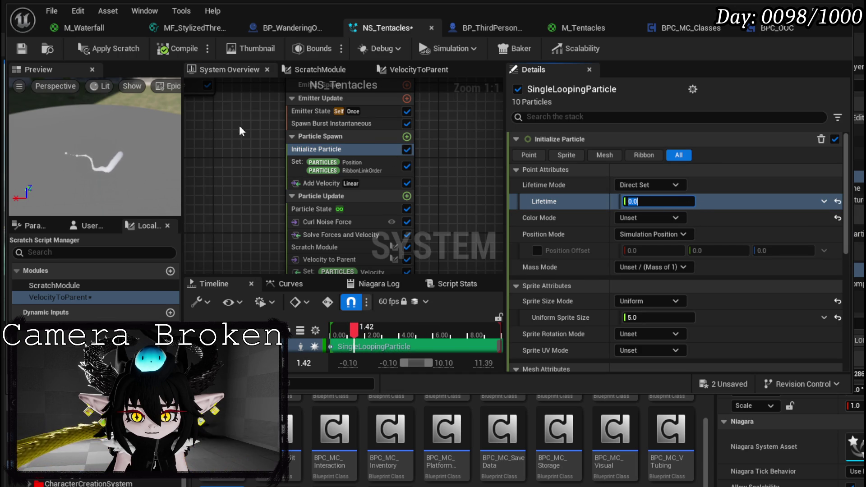
Save NS_Tentacles and bring up the Particle State and emitter update modules.
click(22, 48)
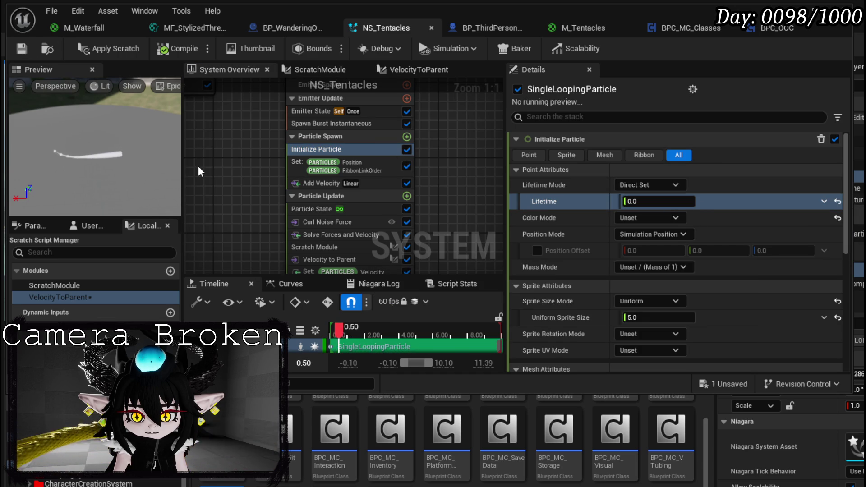
click(286, 209)
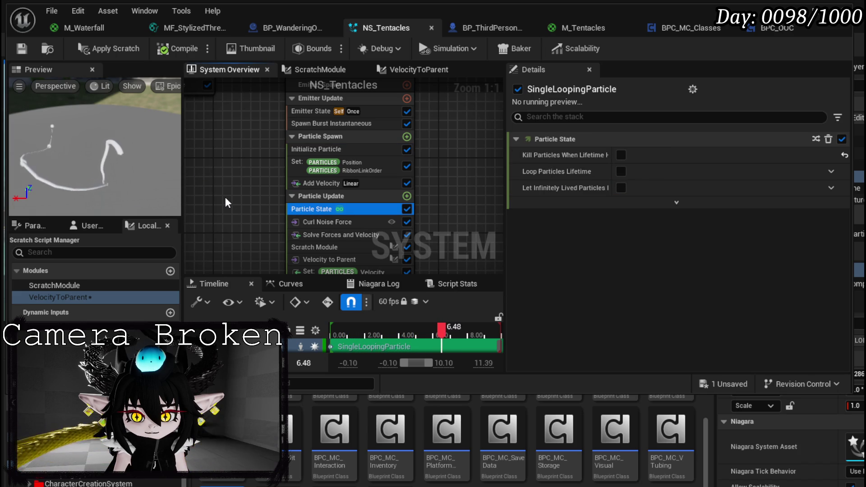
drag(226, 196, 232, 210)
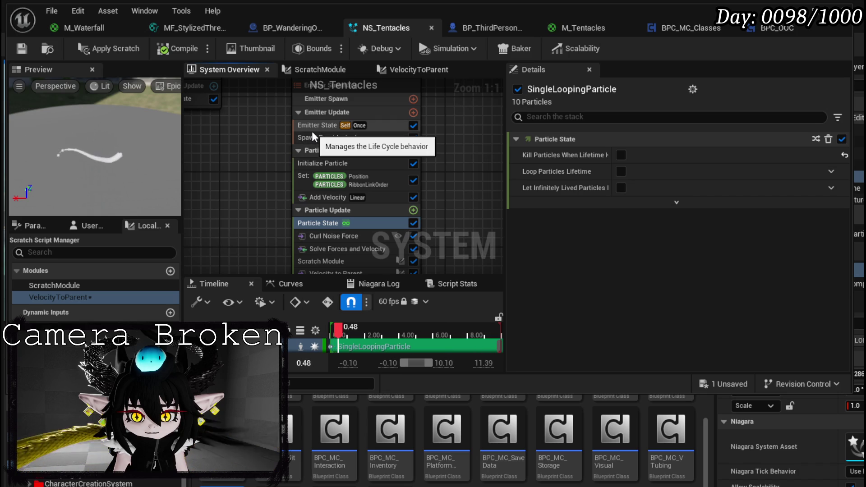